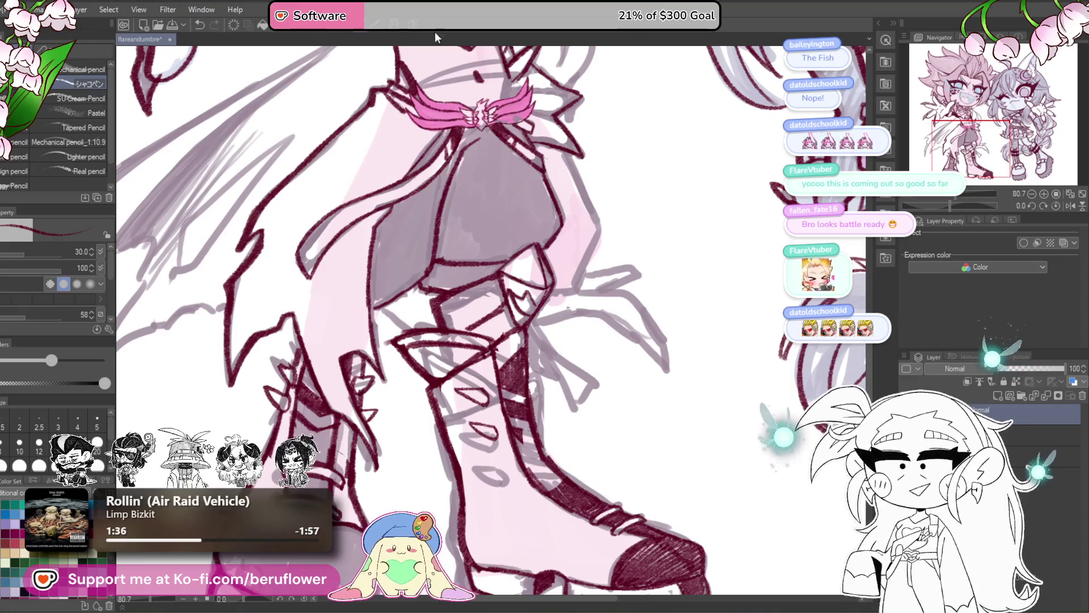
- Zoom and pan the view across the first character's torso and face
scroll(432, 290, "down", 8)
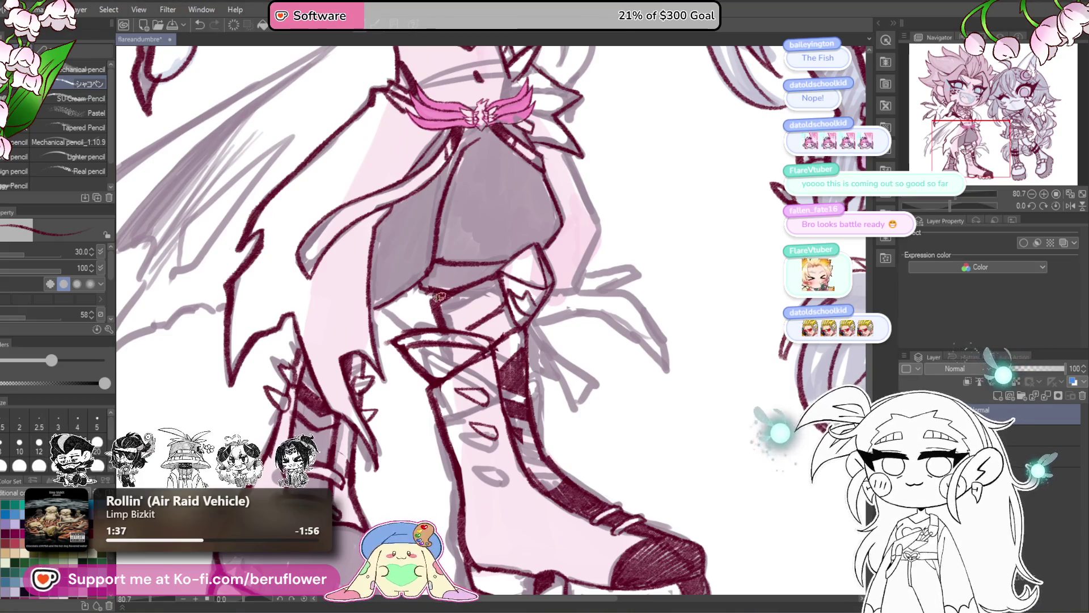
scroll(482, 323, "up", 9)
scroll(478, 337, "down", 5)
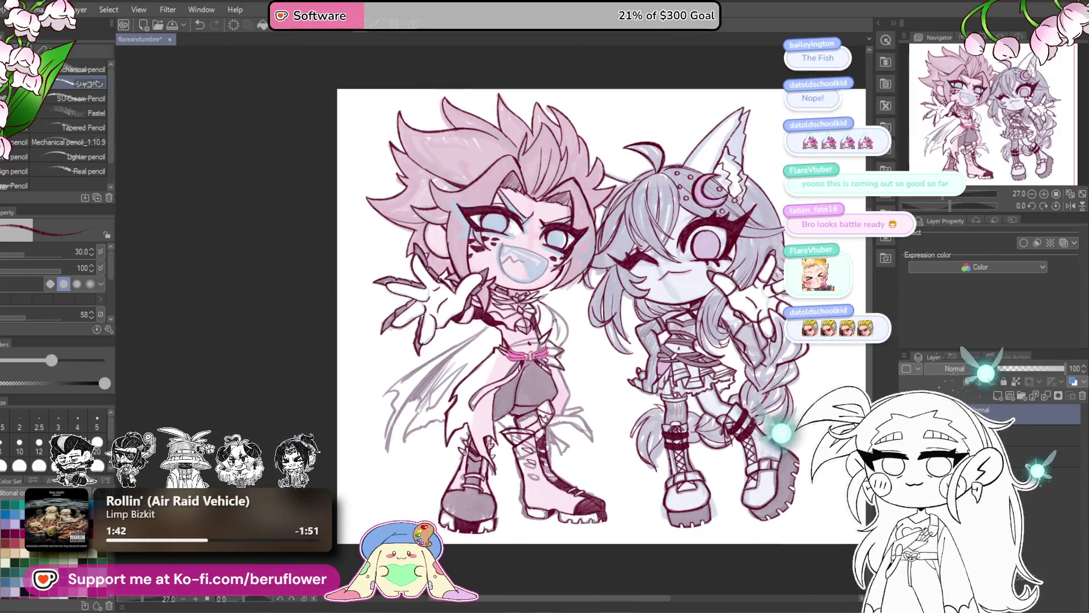
scroll(554, 320, "up", 3)
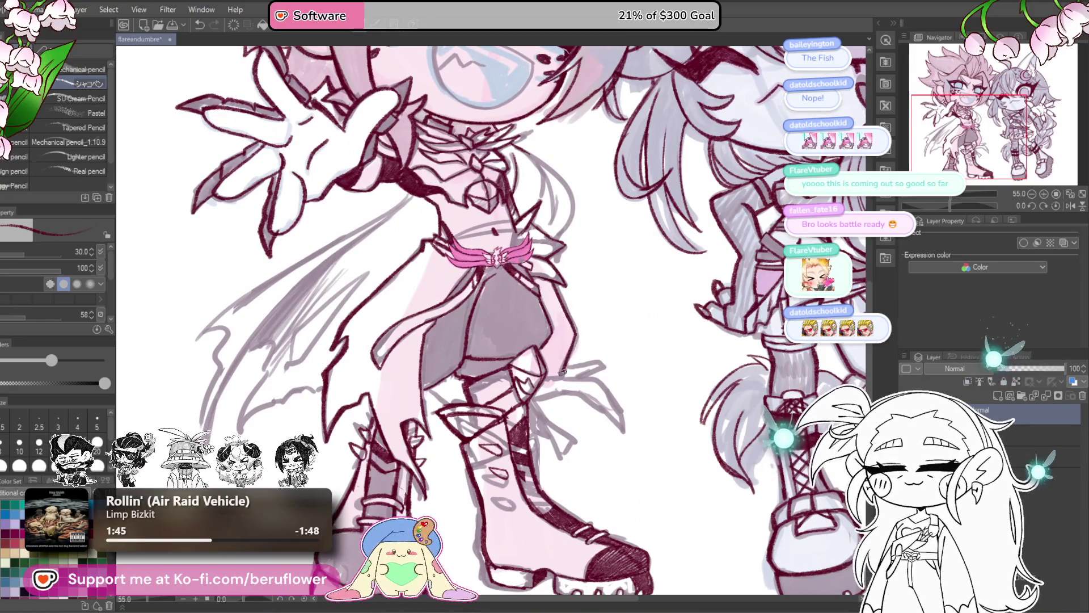
left_click_drag(611, 293, 619, 288)
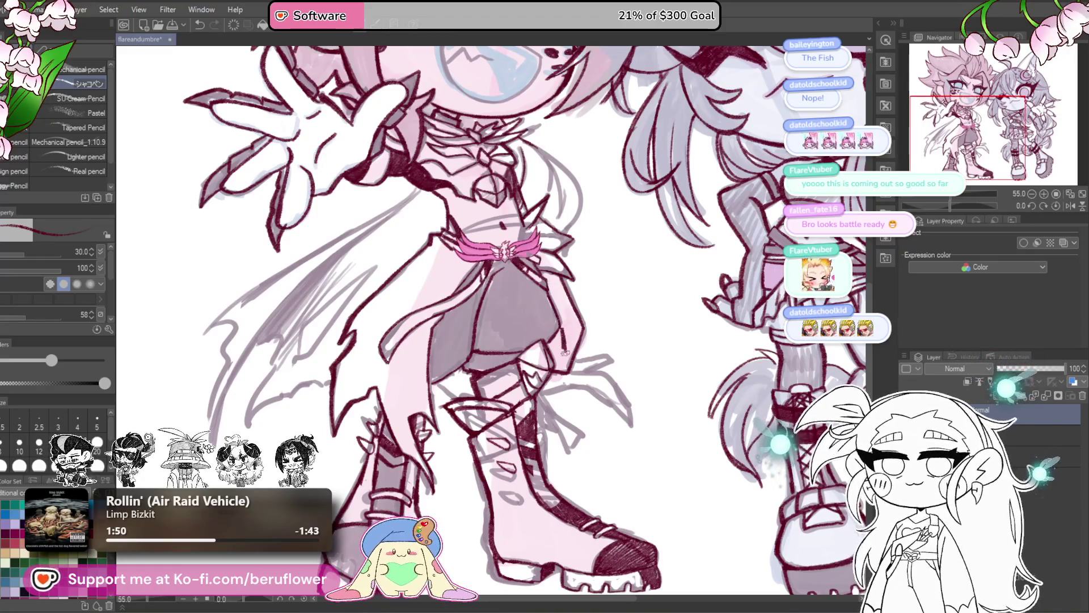
left_click_drag(567, 287, 568, 296)
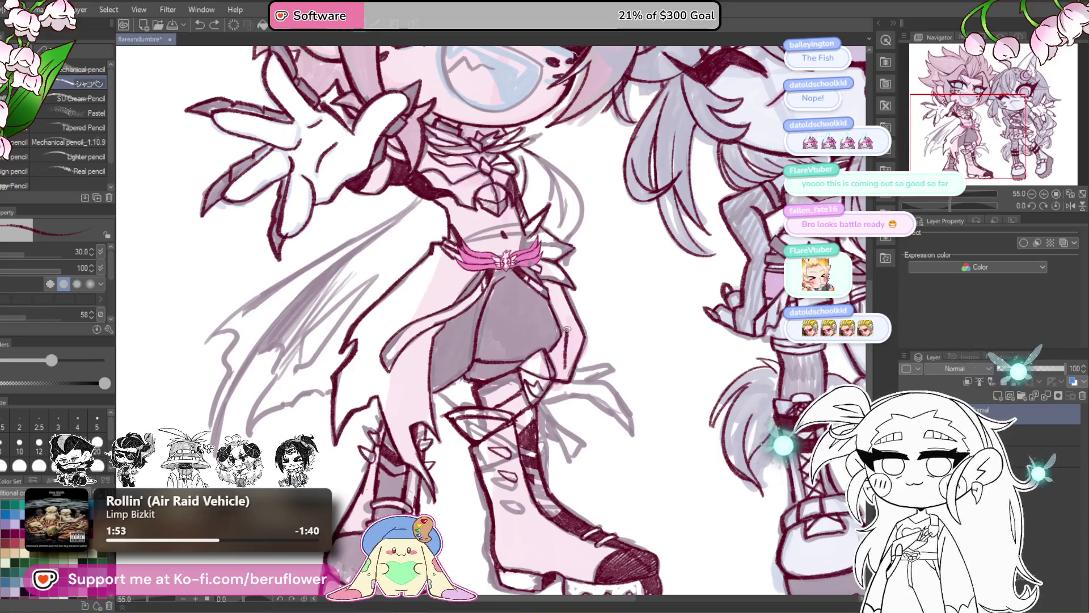
left_click_drag(572, 288, 558, 300)
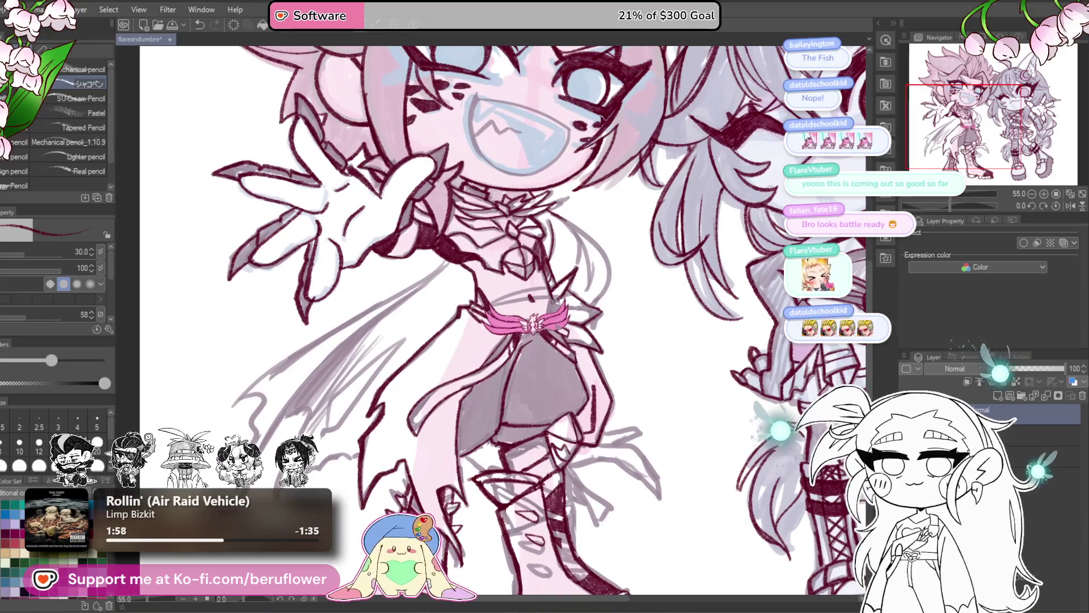
scroll(556, 301, "up", 5)
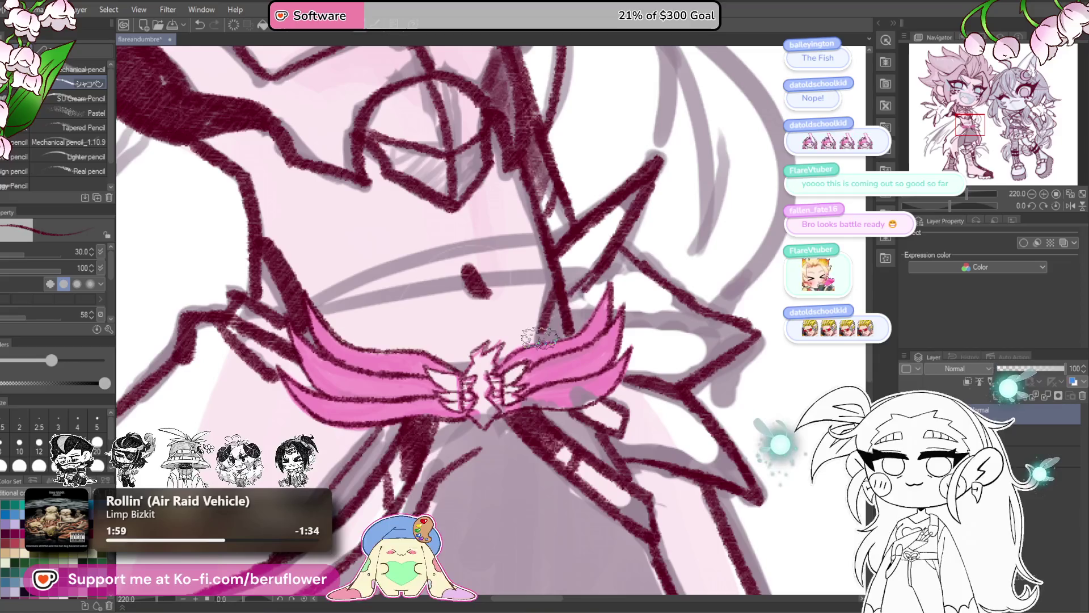
scroll(606, 290, "down", 3)
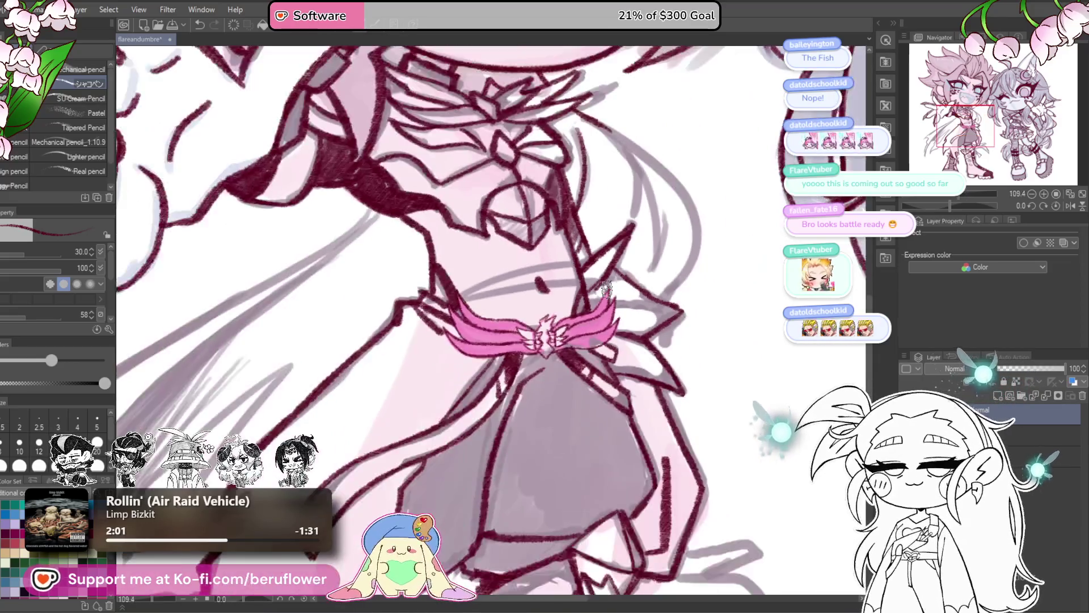
scroll(630, 300, "up", 1)
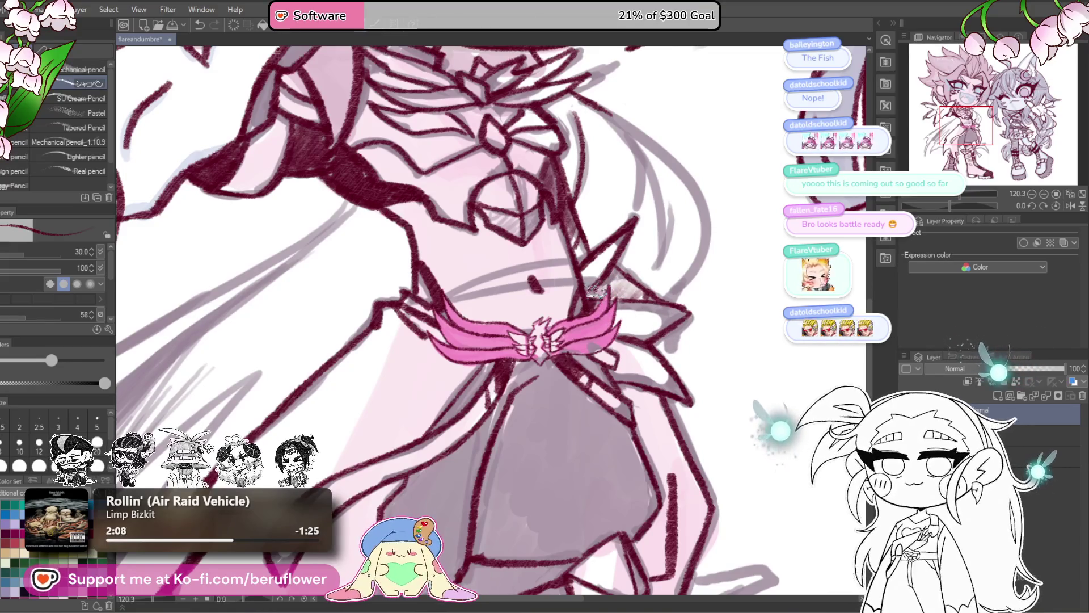
scroll(616, 245, "down", 5)
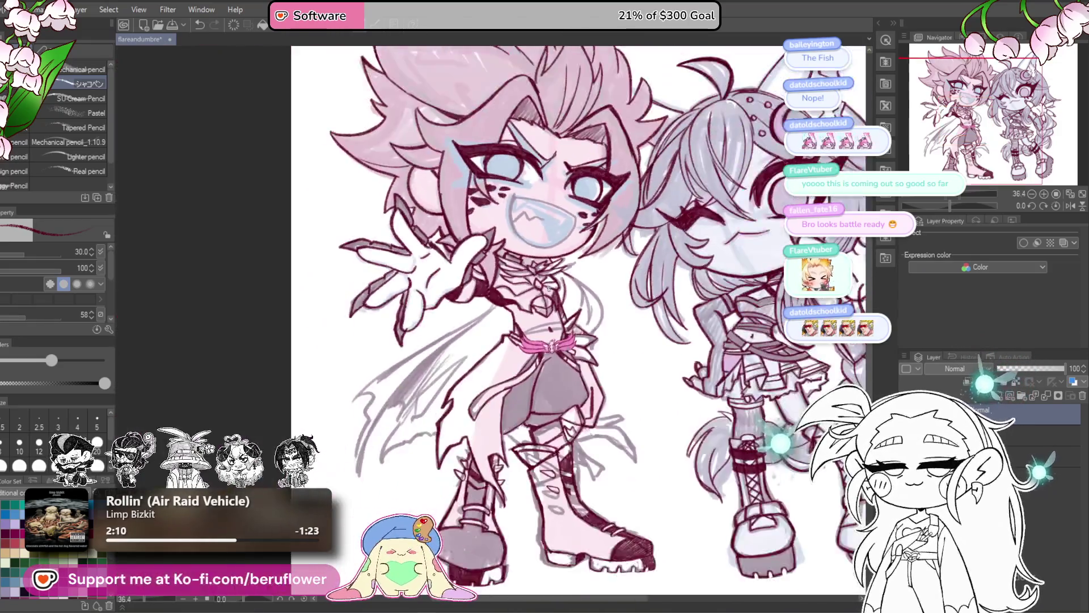
scroll(672, 380, "up", 2)
- Ink dark red outlines along the cape's upper edge and the wing's lower-left edge
left_click_drag(672, 380, 614, 407)
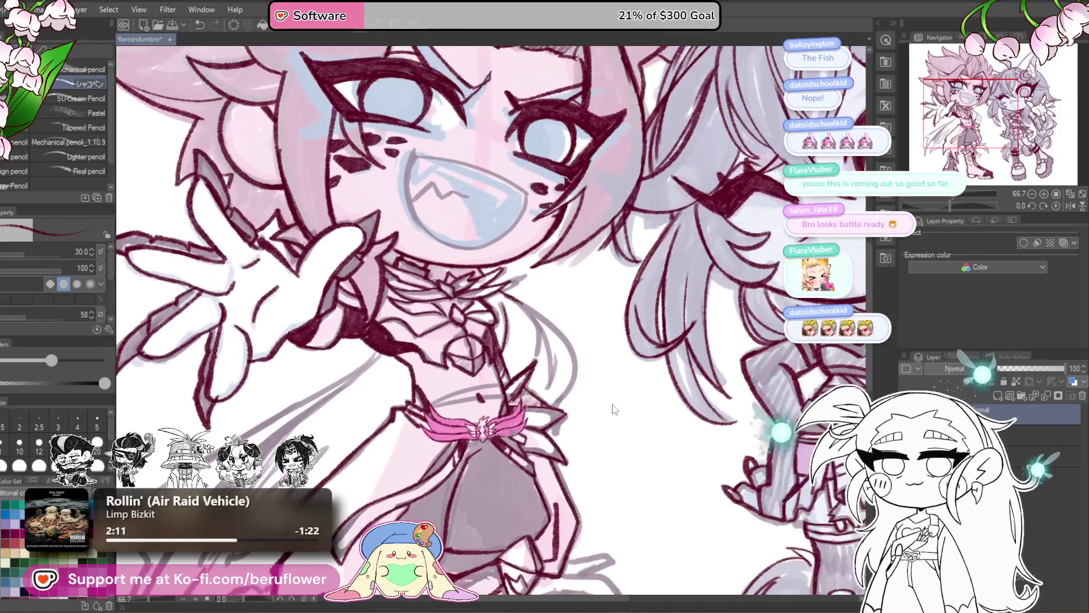
mouse_move(614, 345)
left_mouse_down()
mouse_move(584, 295)
mouse_move(513, 230)
left_mouse_up()
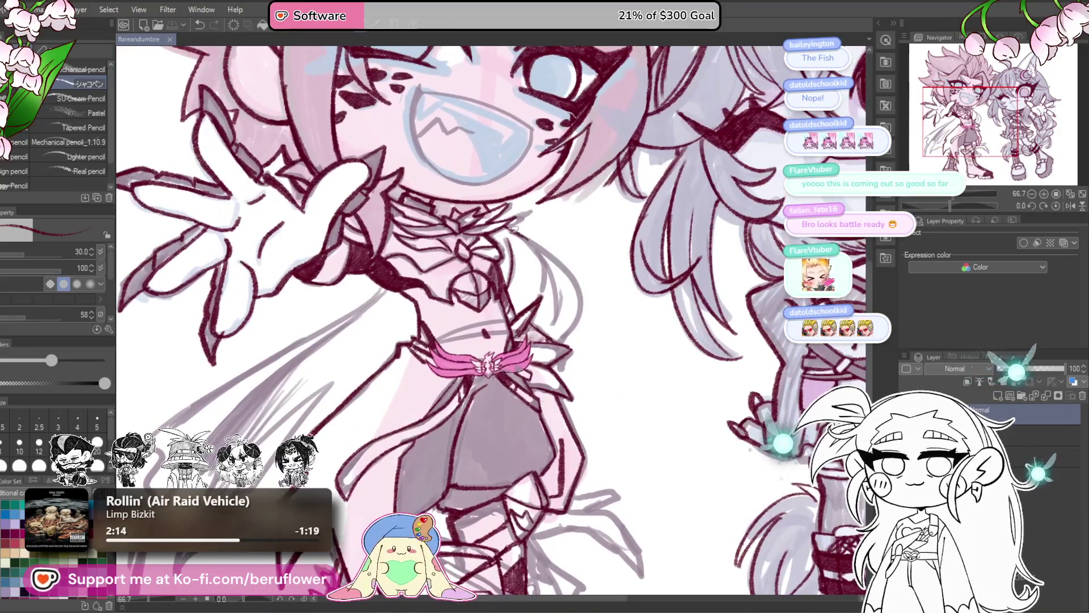
left_click_drag(563, 266, 578, 315)
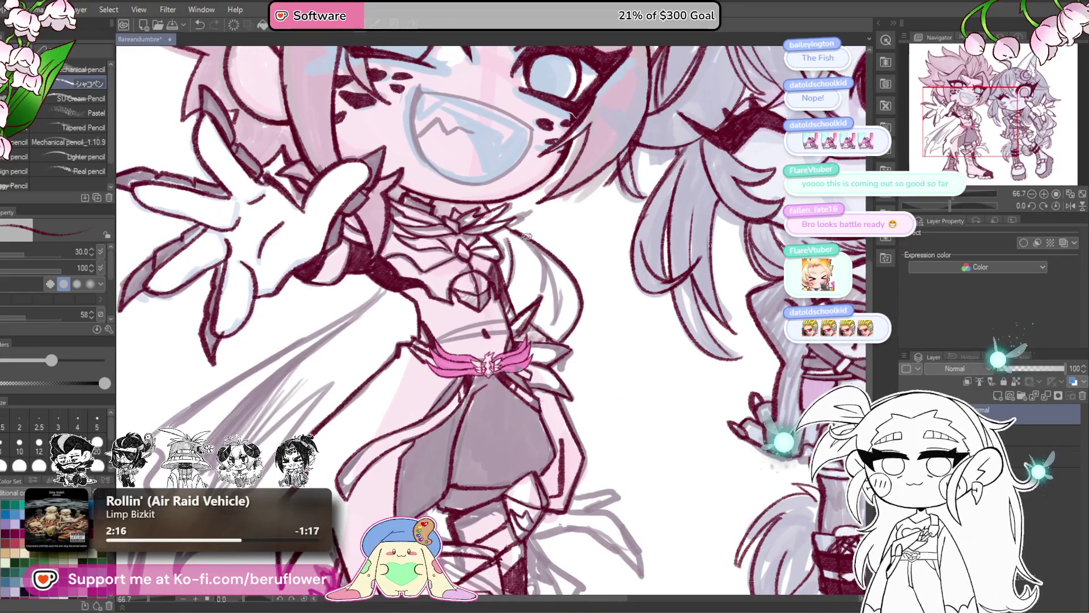
mouse_move(526, 236)
left_mouse_down()
mouse_move(544, 325)
mouse_move(614, 266)
mouse_move(701, 235)
left_mouse_up()
mouse_move(557, 237)
left_mouse_down()
mouse_move(679, 223)
mouse_move(539, 309)
mouse_move(548, 322)
mouse_move(539, 379)
left_mouse_up()
mouse_move(539, 338)
left_mouse_down()
mouse_move(523, 359)
mouse_move(514, 441)
left_mouse_up()
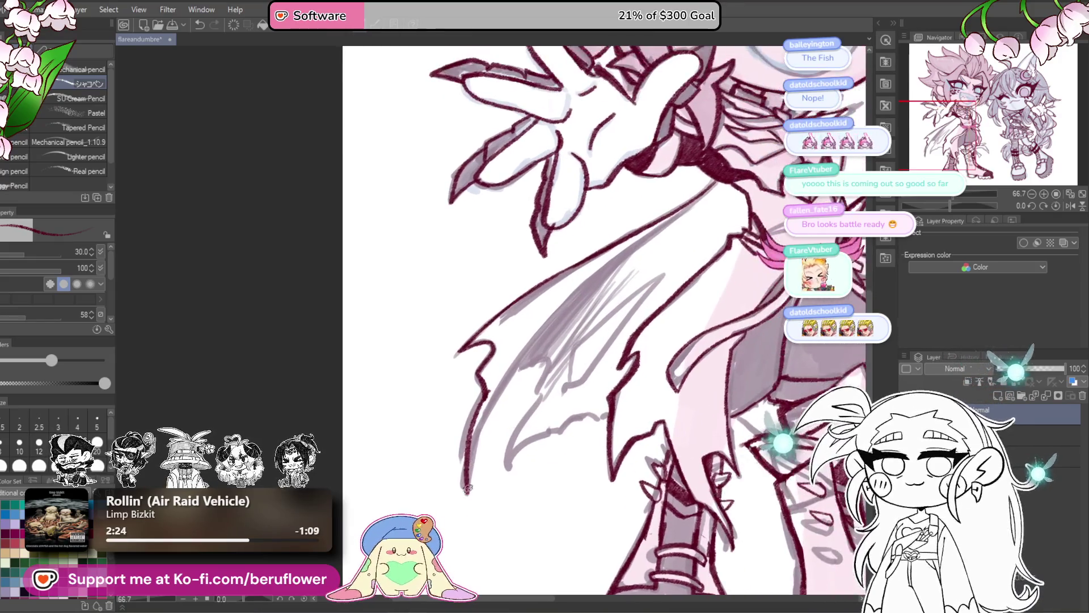
- Ink the wing's lower edge and hatch dark shading along the cape's inner edge
mouse_move(466, 488)
left_mouse_down()
mouse_move(595, 270)
mouse_move(703, 199)
mouse_move(551, 324)
mouse_move(486, 394)
mouse_move(508, 425)
left_mouse_up()
mouse_move(596, 315)
left_mouse_down()
mouse_move(531, 377)
mouse_move(584, 338)
left_mouse_up()
left_click_drag(593, 329, 520, 422)
mouse_move(602, 272)
left_mouse_down()
mouse_move(555, 320)
mouse_move(573, 293)
mouse_move(597, 299)
mouse_move(524, 398)
mouse_move(587, 336)
mouse_move(573, 357)
left_mouse_up()
left_click_drag(639, 408, 640, 292)
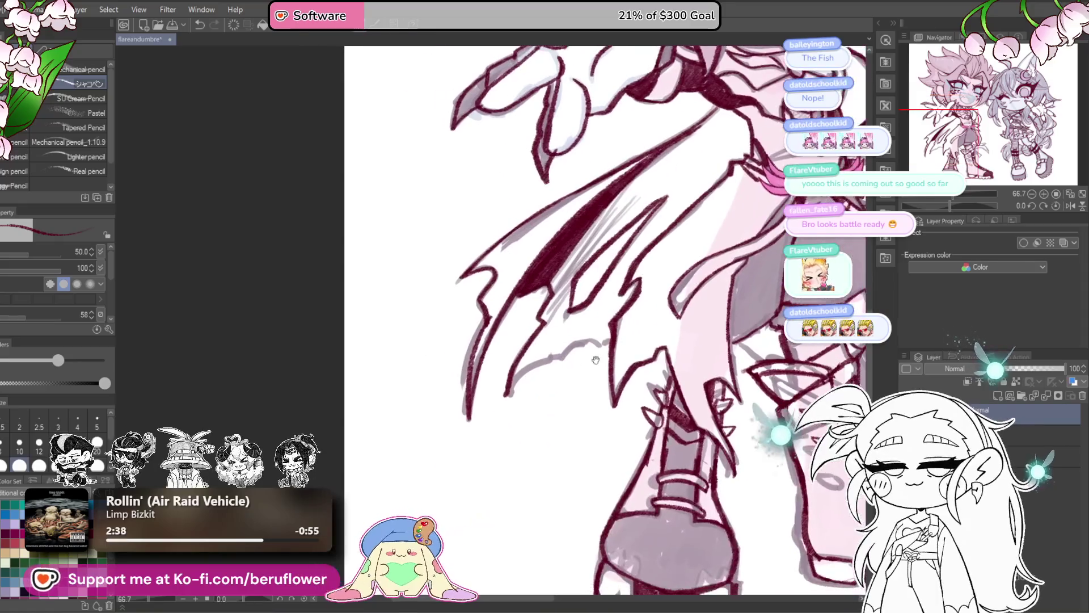
mouse_move(502, 397)
left_mouse_down()
mouse_move(587, 336)
mouse_move(611, 343)
mouse_move(477, 414)
left_mouse_up()
left_click_drag(536, 230, 454, 324)
left_click_drag(505, 278, 428, 378)
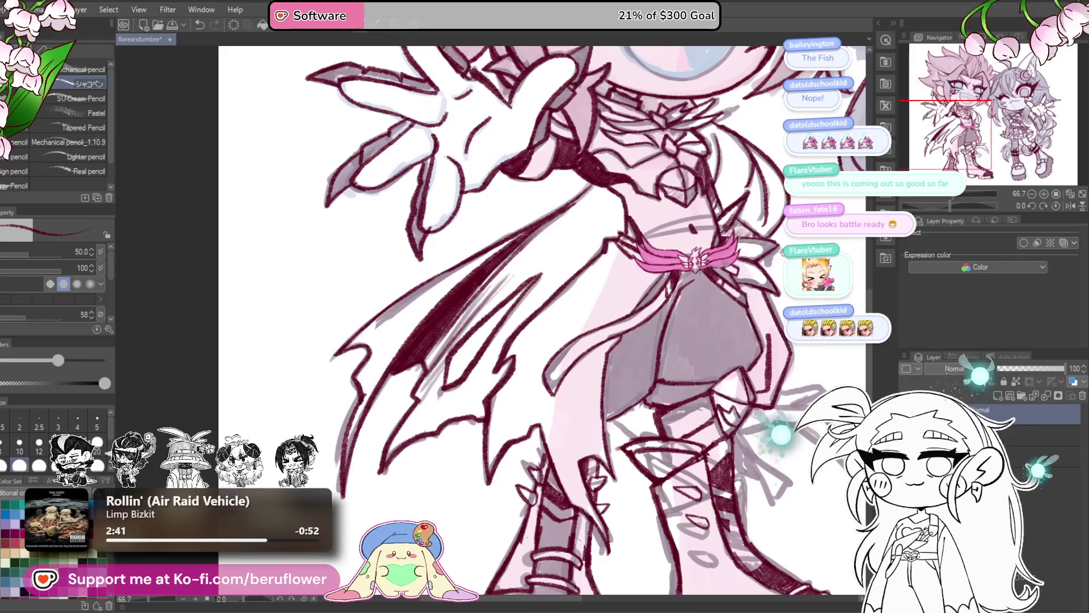
mouse_move(817, 397)
left_mouse_down()
mouse_move(687, 335)
mouse_move(703, 336)
left_mouse_up()
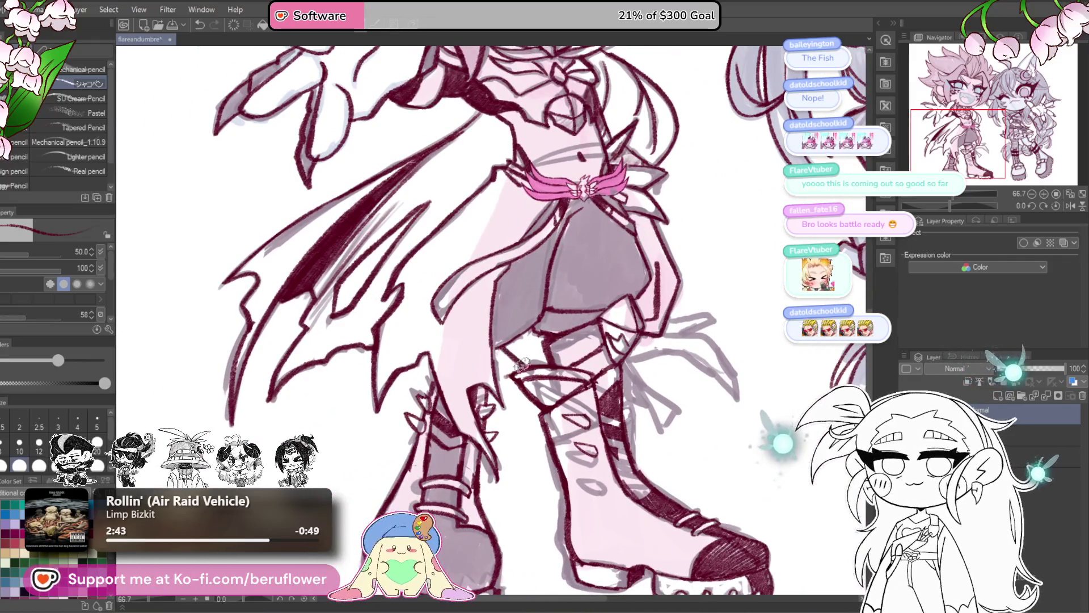
- Undo the strokes beside the boot and redraw the strap shape there
left_click_drag(691, 387, 720, 390)
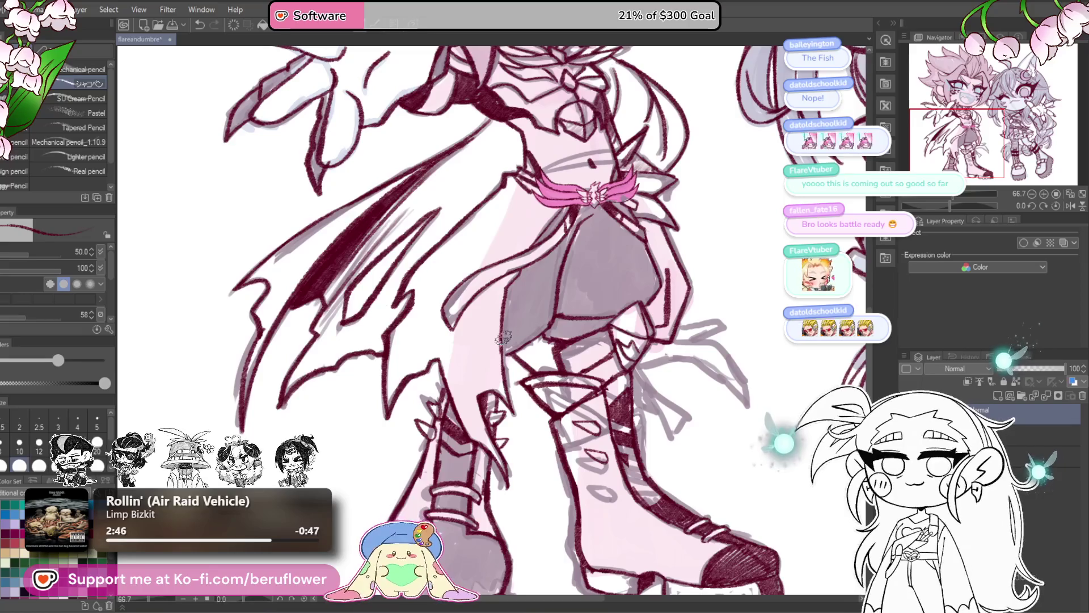
mouse_move(758, 327)
left_mouse_down()
mouse_move(736, 321)
mouse_move(729, 365)
mouse_move(705, 321)
mouse_move(715, 304)
mouse_move(618, 315)
mouse_move(701, 377)
mouse_move(646, 347)
mouse_move(628, 417)
left_mouse_up()
key("ctrl+z")
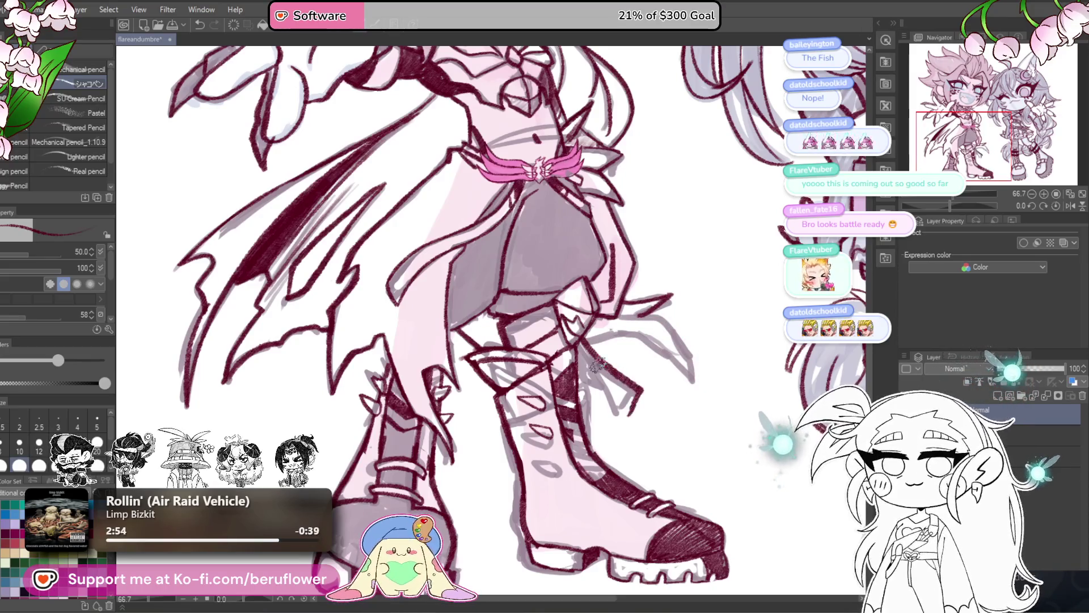
mouse_move(575, 340)
left_mouse_down()
mouse_move(624, 423)
mouse_move(641, 397)
mouse_move(578, 377)
mouse_move(579, 358)
mouse_move(589, 372)
left_mouse_up()
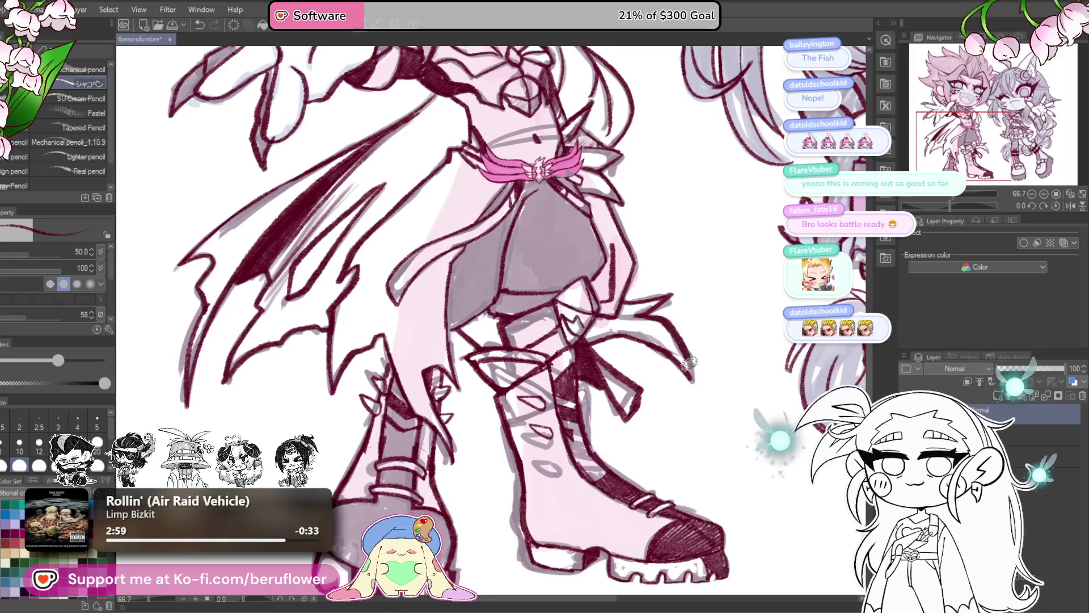
left_click_drag(659, 134, 668, 412)
- Hatch dark shading over the skirt's left side and ink the belt's top edge
scroll(668, 411, "down", 5)
scroll(483, 423, "up", 4)
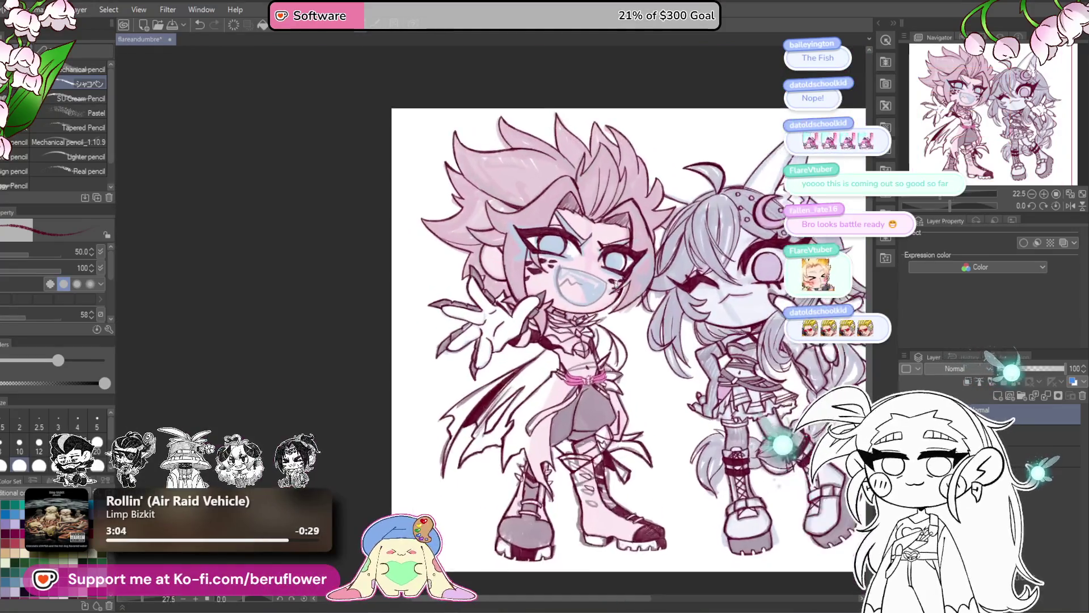
scroll(483, 422, "up", 2)
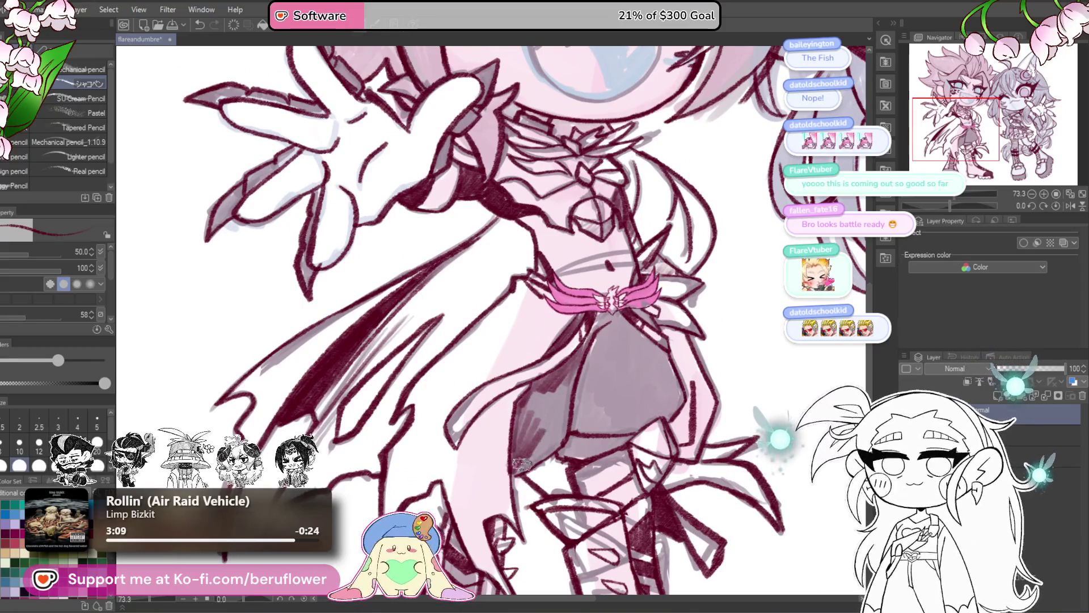
mouse_move(542, 456)
left_mouse_down()
mouse_move(556, 397)
mouse_move(544, 391)
mouse_move(573, 397)
mouse_move(559, 456)
mouse_move(672, 404)
mouse_move(633, 377)
mouse_move(589, 378)
mouse_move(604, 318)
mouse_move(621, 312)
mouse_move(661, 356)
mouse_move(670, 402)
left_mouse_up()
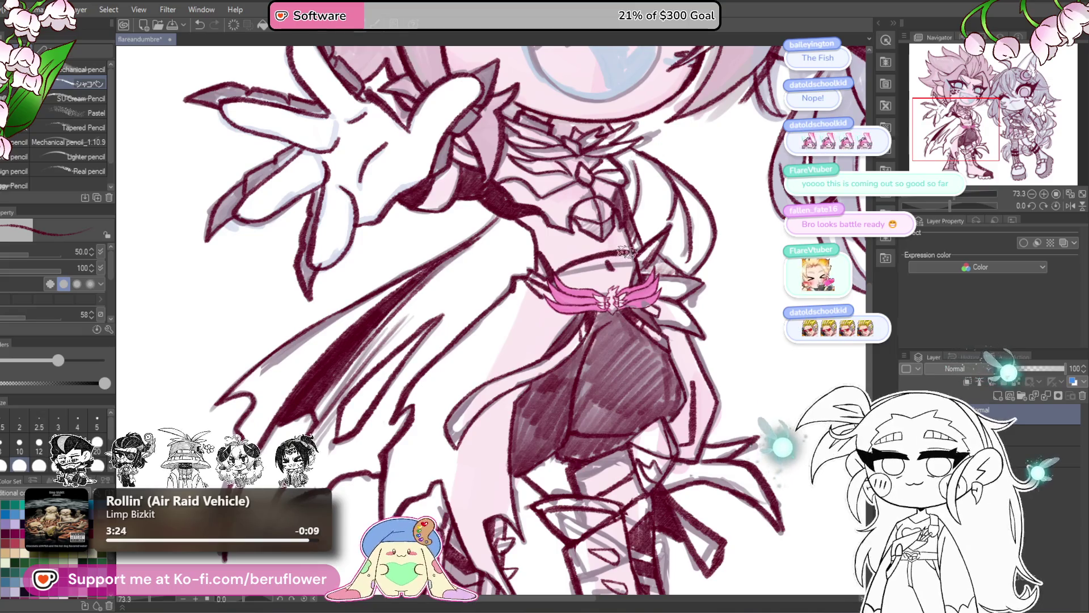
left_click_drag(553, 278, 635, 264)
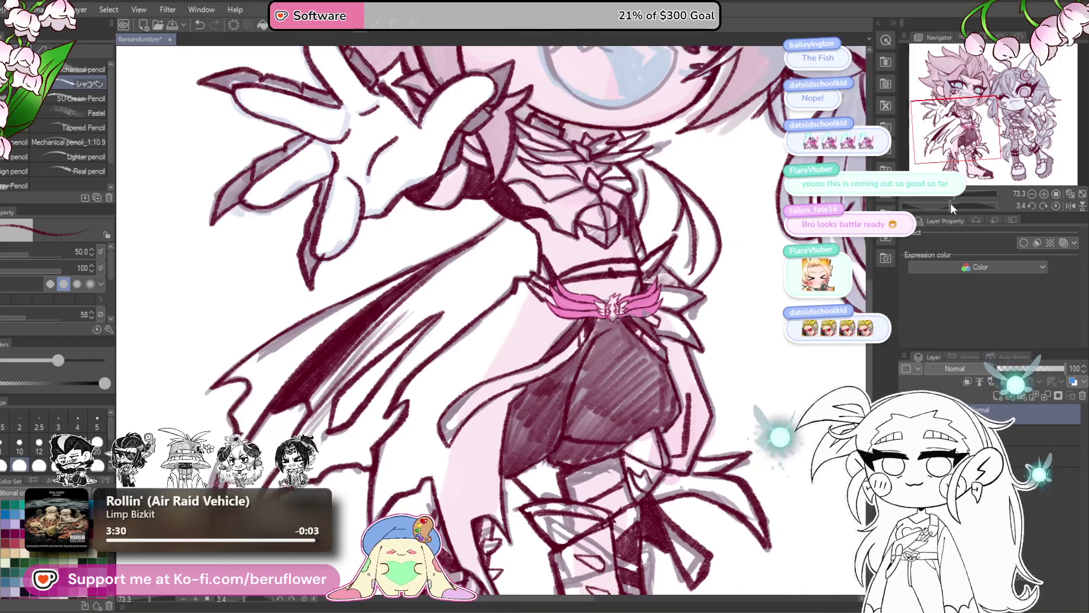
- Tilt the view onto the belt and draw two light grey lines along the blade edge
left_click_drag(590, 249, 577, 240)
mouse_move(592, 190)
left_mouse_down()
mouse_move(482, 312)
mouse_move(434, 451)
left_mouse_up()
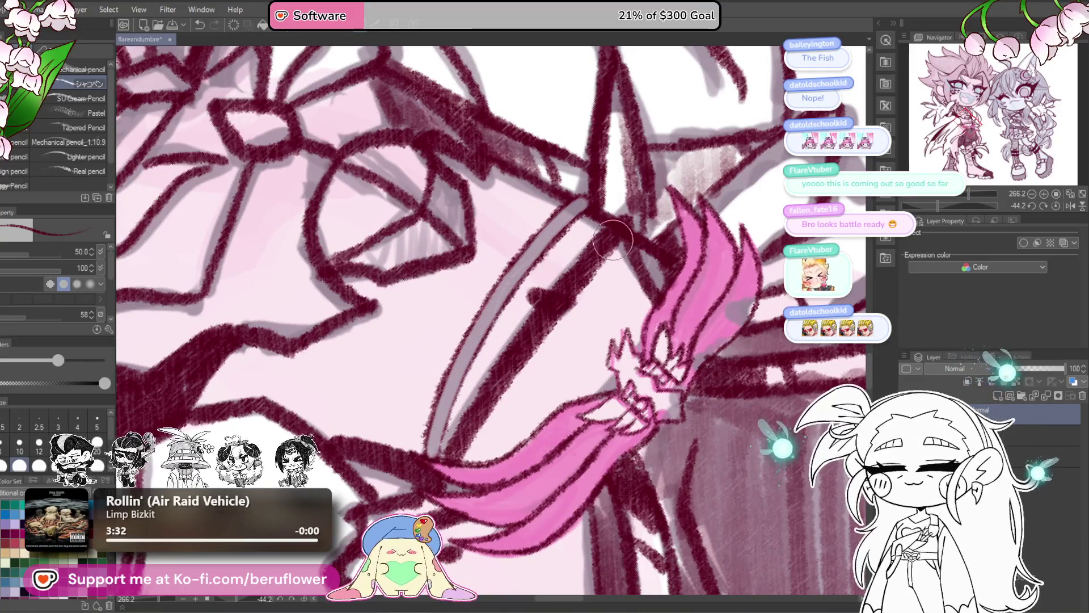
mouse_move(612, 242)
left_mouse_down()
mouse_move(519, 346)
mouse_move(445, 468)
left_mouse_up()
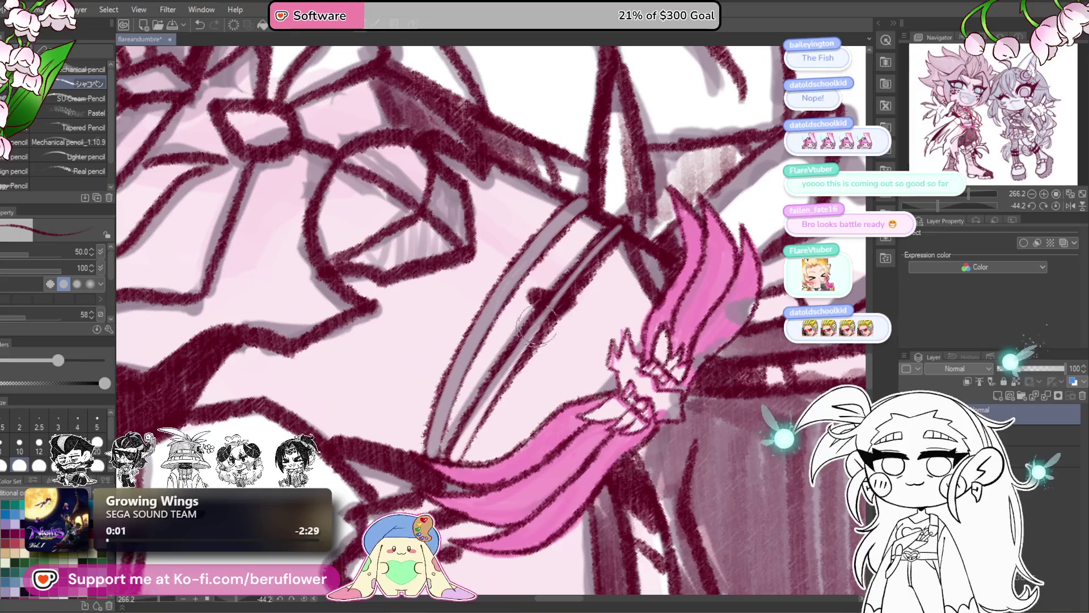
- Extend the grey blade line, reset the canvas rotation and fit both characters in view
left_click_drag(536, 323, 636, 198)
key("ctrl+minus")
key("ctrl+minus")
key("ctrl+minus")
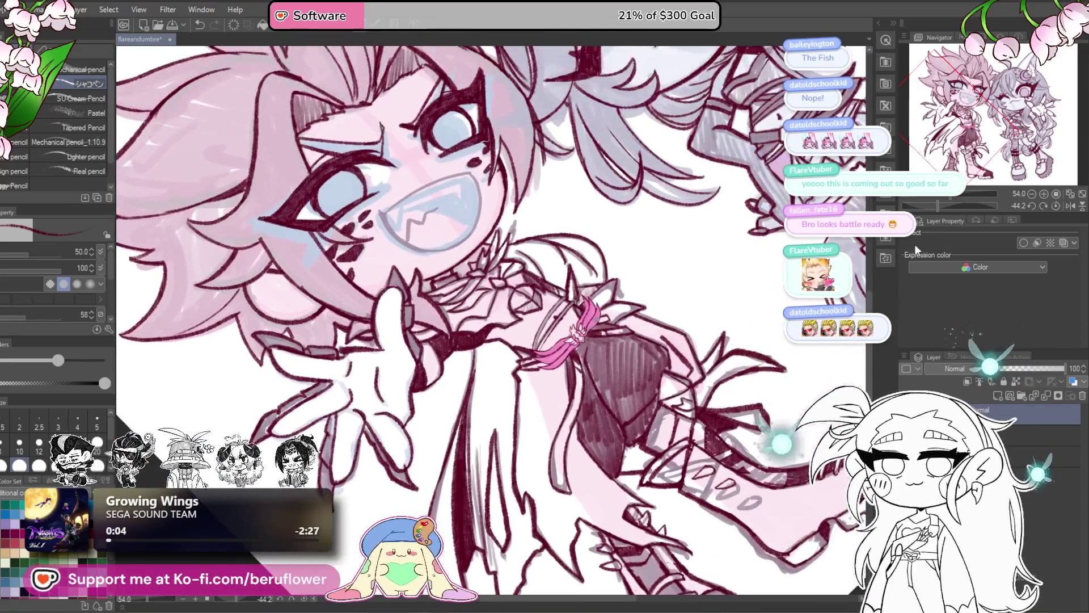
left_click(1056, 205)
key("ctrl+minus")
key("ctrl+minus")
key("ctrl+minus")
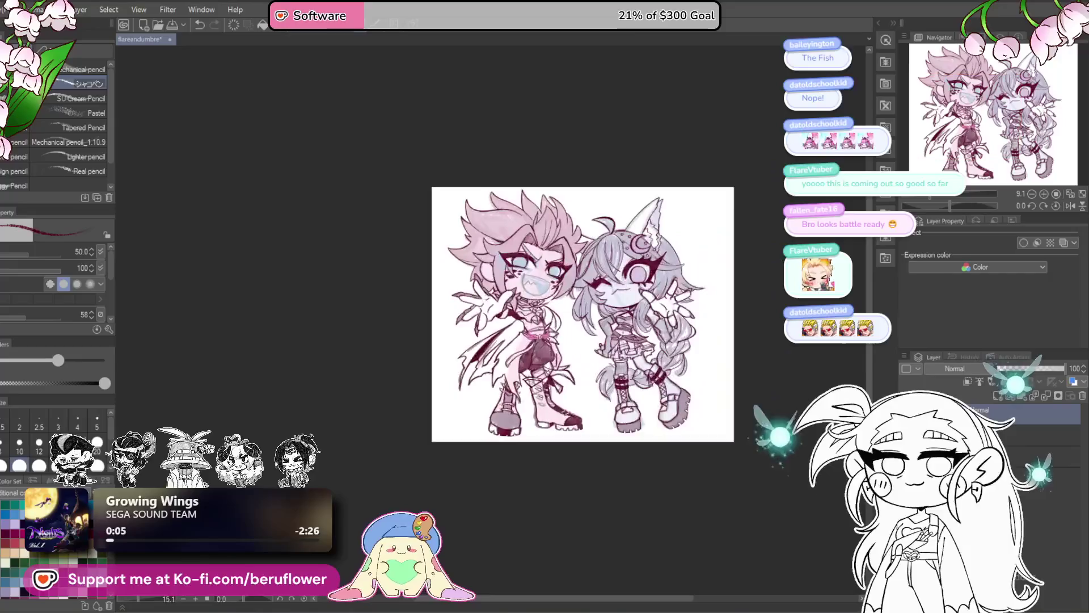
key("ctrl+plus")
key("ctrl+plus")
key("ctrl+plus")
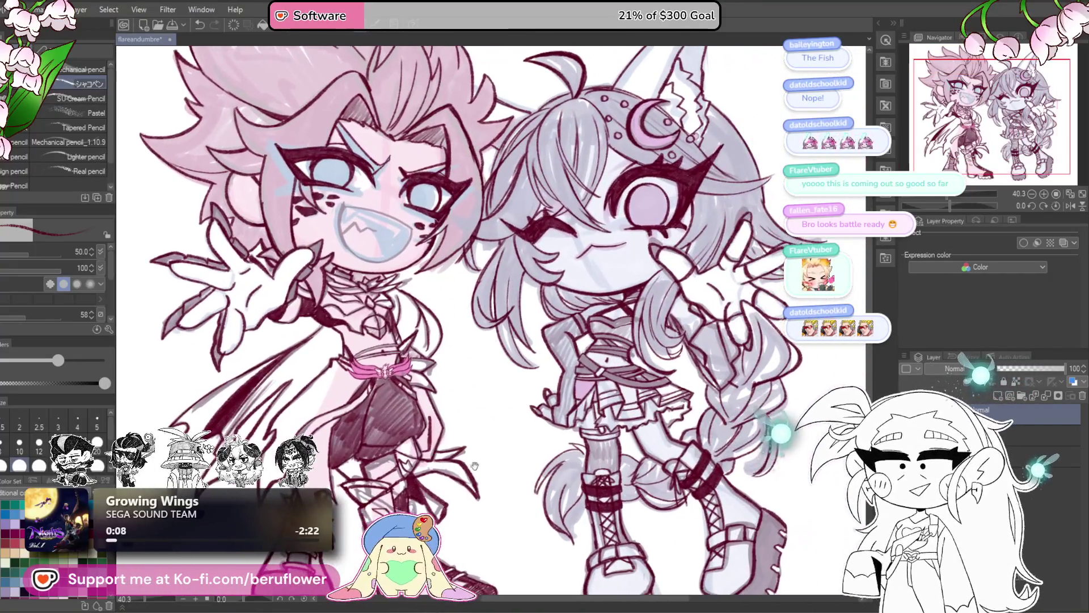
- Check the grinning mouth up close, then restore an upright fitted view with the colour layer hidden
left_click_drag(715, 285, 702, 296)
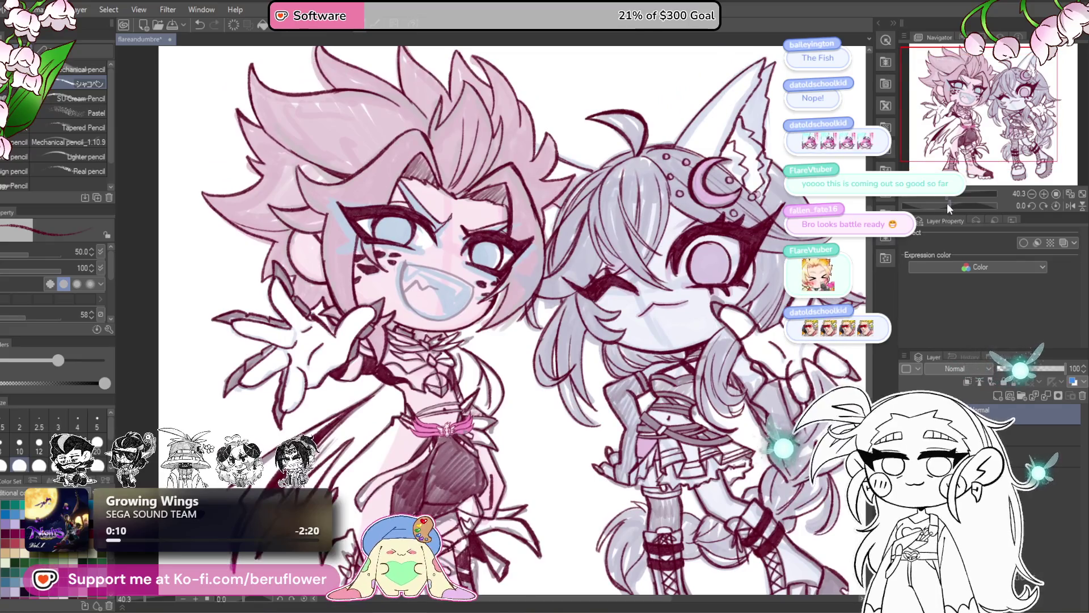
left_click_drag(948, 203, 934, 202)
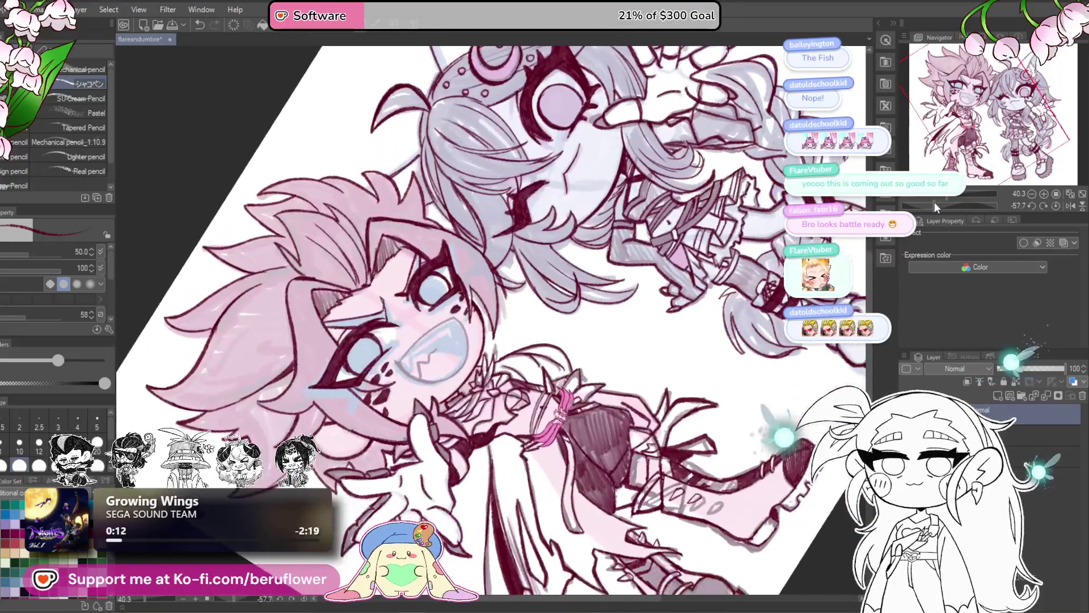
key("ctrl+plus")
key("ctrl+plus")
key("ctrl+plus")
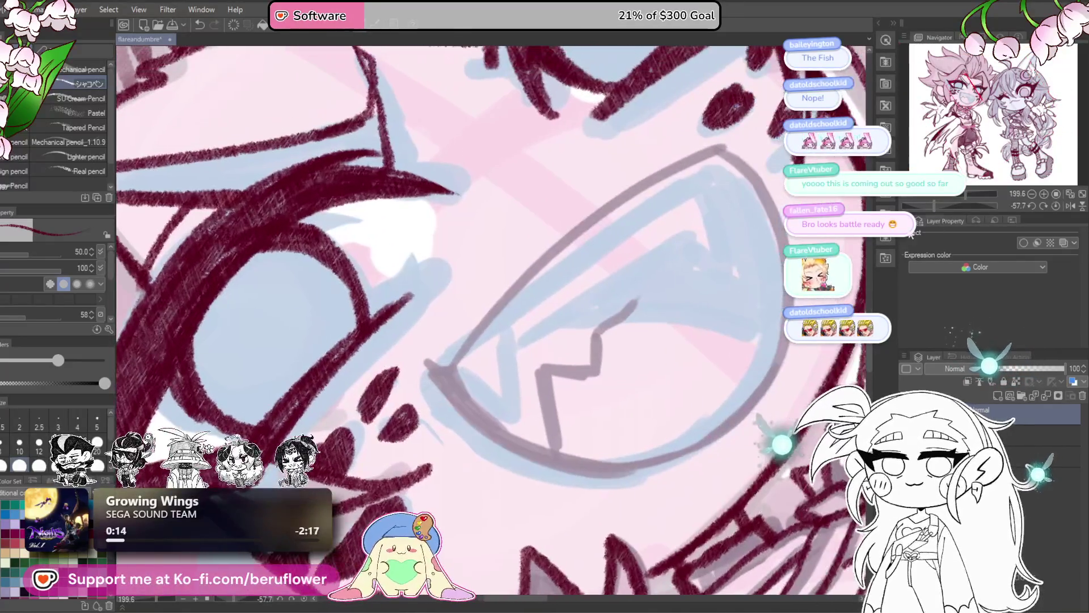
left_click(1062, 206)
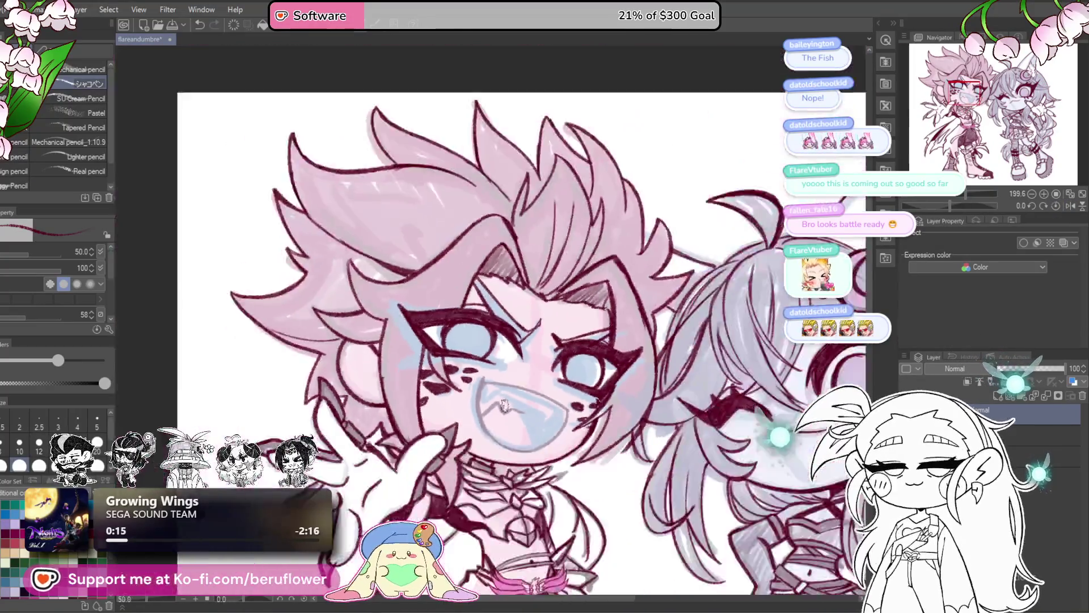
key("ctrl+0")
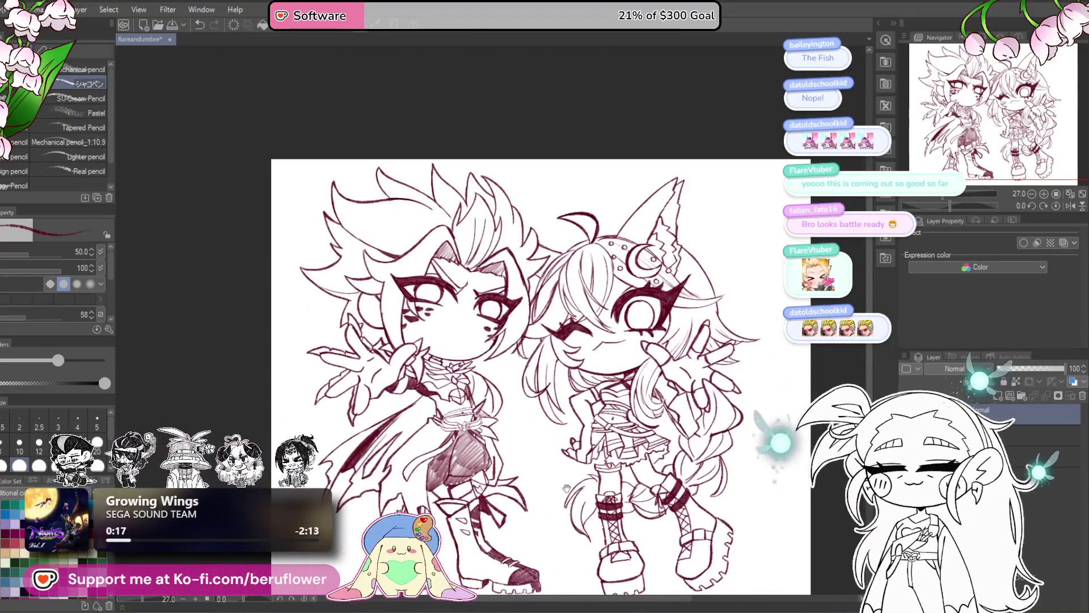
- Hatch dark red shading over the left boot and its rounded toe, keeping a light highlight along the bottom
left_click_drag(566, 488, 530, 336)
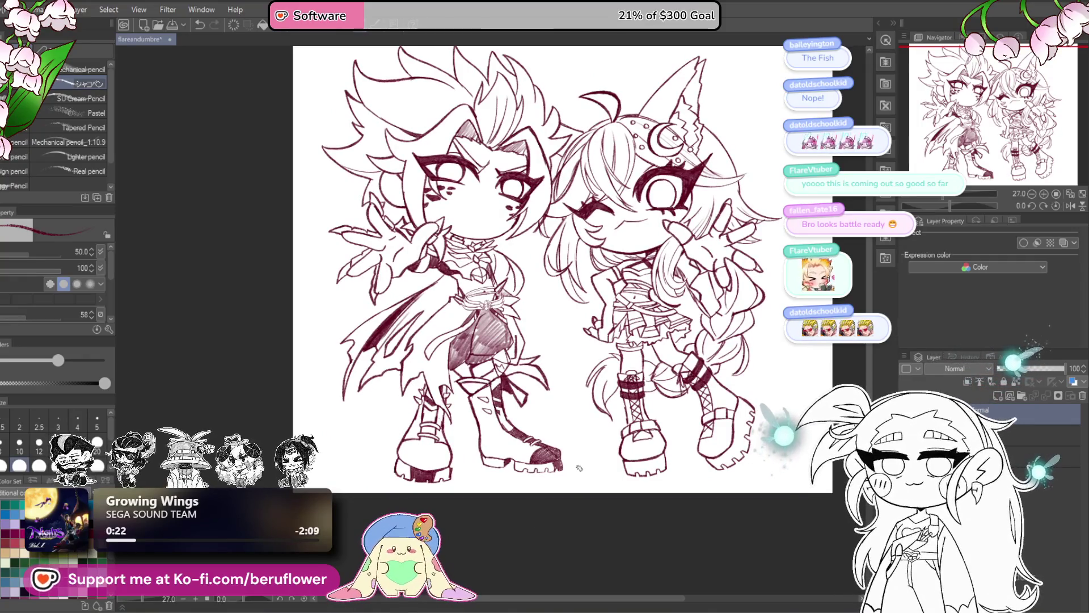
scroll(385, 474, "up", 8)
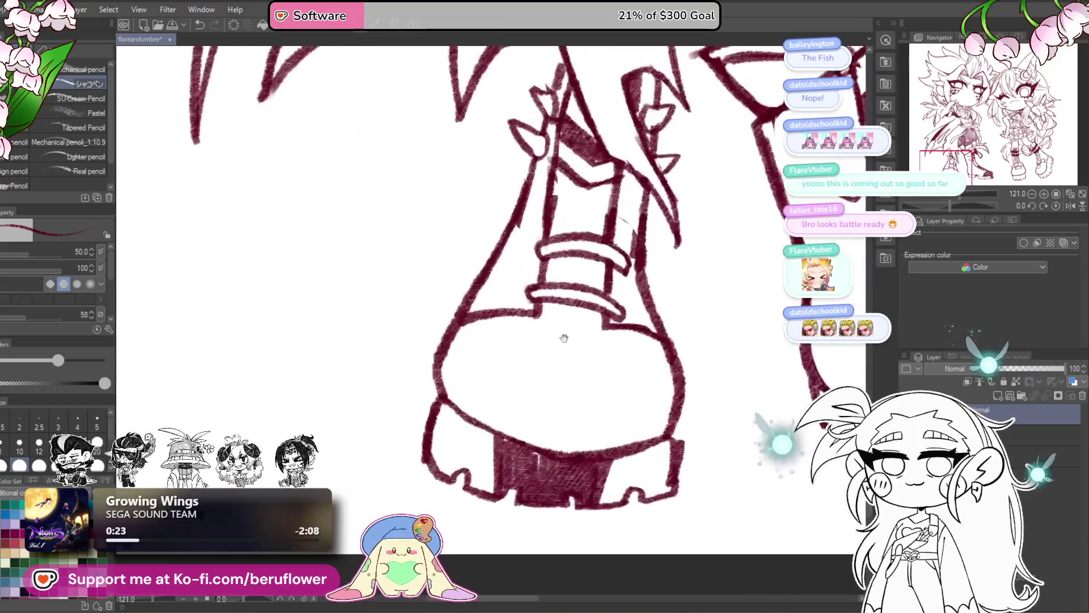
mouse_move(503, 373)
left_mouse_down()
mouse_move(539, 369)
mouse_move(531, 411)
mouse_move(491, 405)
mouse_move(539, 372)
mouse_move(499, 448)
mouse_move(530, 459)
mouse_move(528, 440)
mouse_move(476, 448)
mouse_move(525, 448)
left_mouse_up()
scroll(525, 449, "down", 5)
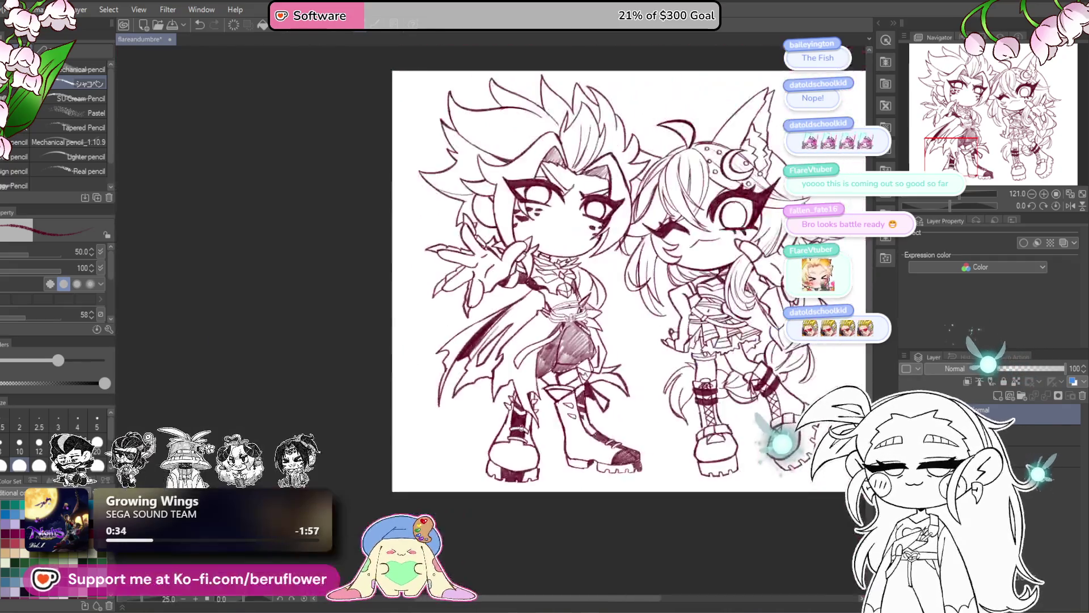
scroll(454, 369, "up", 5)
mouse_move(454, 369)
left_mouse_down()
mouse_move(430, 309)
mouse_move(437, 396)
mouse_move(456, 372)
mouse_move(525, 383)
mouse_move(556, 414)
mouse_move(636, 414)
mouse_move(644, 385)
mouse_move(628, 326)
mouse_move(574, 312)
mouse_move(573, 340)
mouse_move(618, 352)
mouse_move(552, 370)
left_mouse_up()
mouse_move(459, 369)
left_mouse_down()
mouse_move(443, 342)
mouse_move(462, 297)
mouse_move(503, 300)
mouse_move(517, 287)
mouse_move(576, 298)
mouse_move(482, 335)
mouse_move(469, 308)
mouse_move(499, 359)
mouse_move(540, 313)
mouse_move(550, 403)
mouse_move(479, 409)
mouse_move(471, 358)
left_mouse_up()
left_click_drag(626, 340, 581, 348)
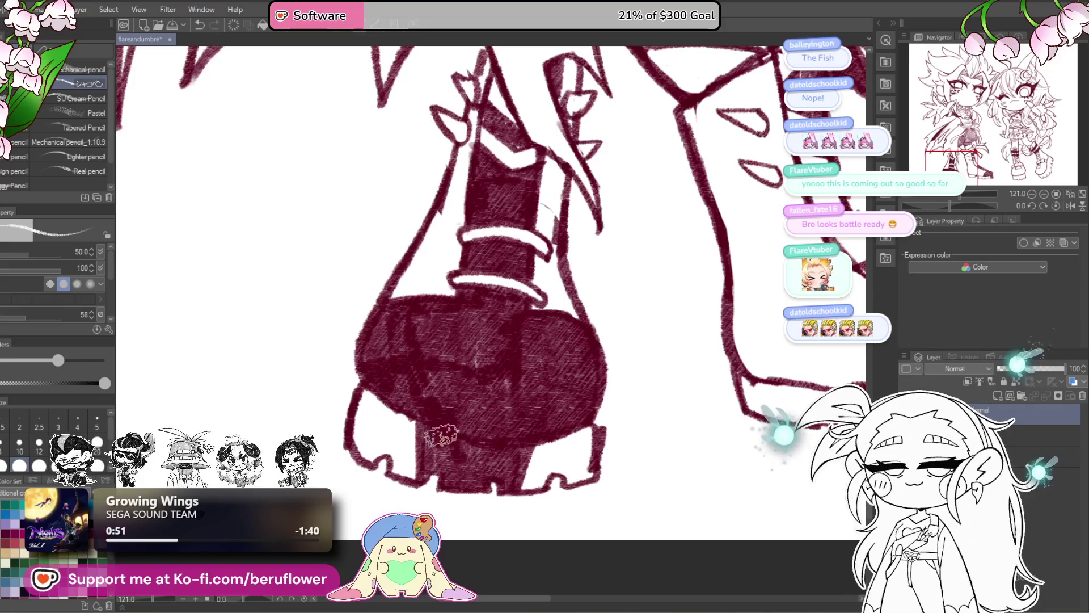
left_click_drag(431, 434, 511, 446)
- Hatch the right boot's inner stripe dark red
mouse_move(658, 442)
left_mouse_down()
mouse_move(544, 424)
mouse_move(408, 466)
left_mouse_up()
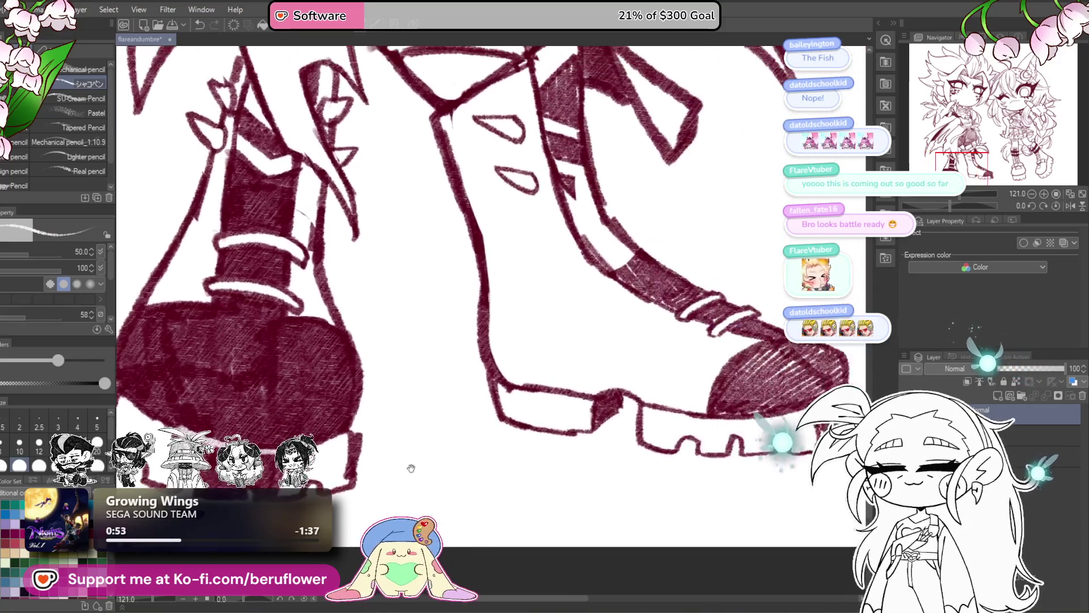
left_click_drag(561, 431, 486, 453)
key("ctrl+0")
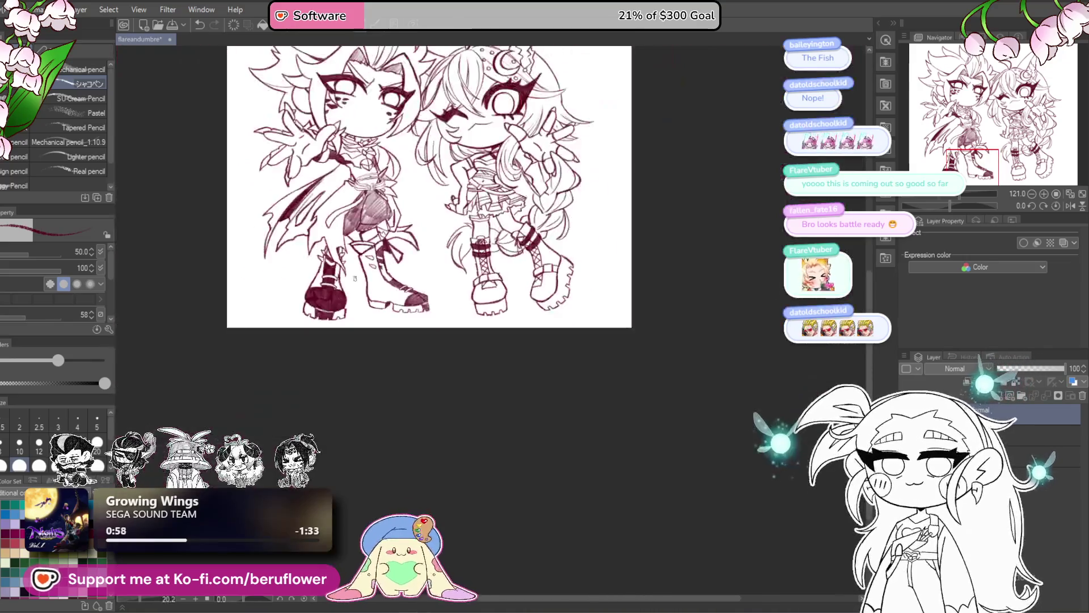
scroll(439, 362, "up", 4)
scroll(440, 363, "up", 2)
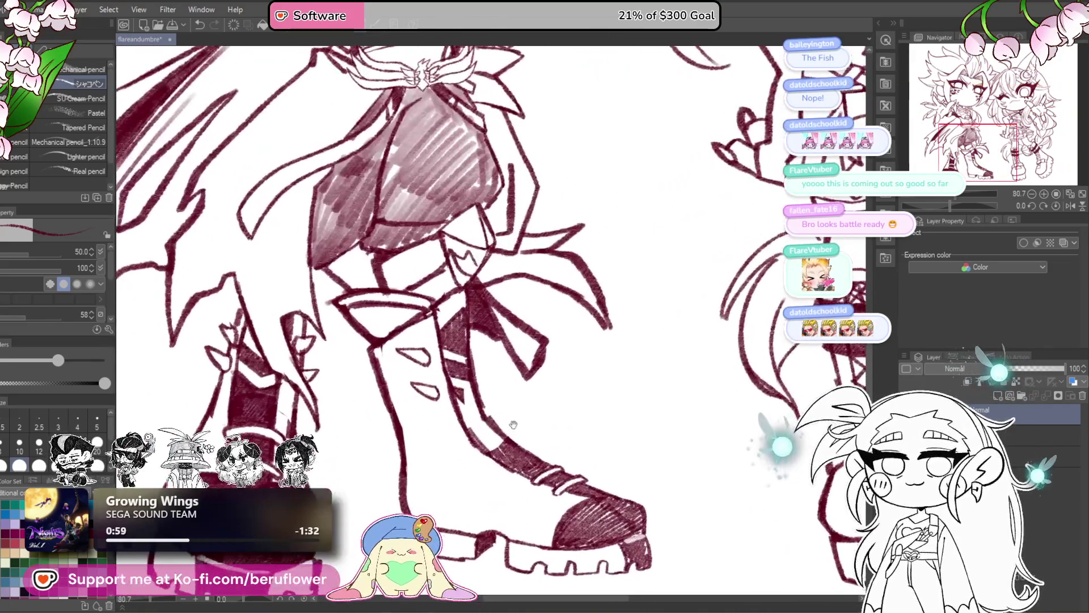
mouse_move(466, 408)
left_mouse_down()
mouse_move(505, 454)
mouse_move(536, 437)
left_mouse_up()
- Shade the triangular area below the waist sash with dark red hatching
key("ctrl+0")
scroll(698, 420, "up", 2)
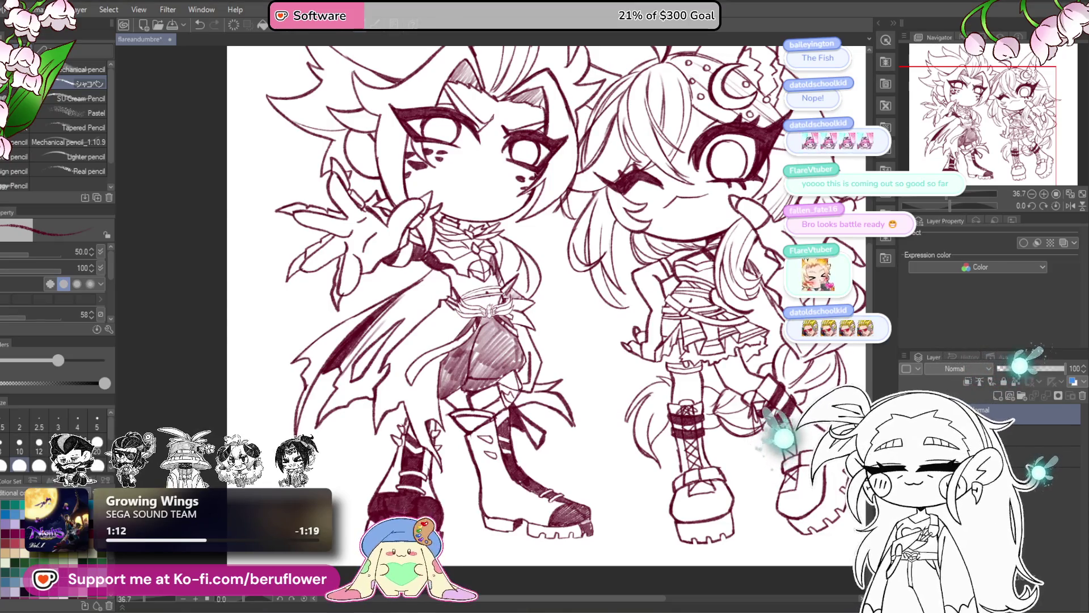
scroll(468, 413, "up", 4)
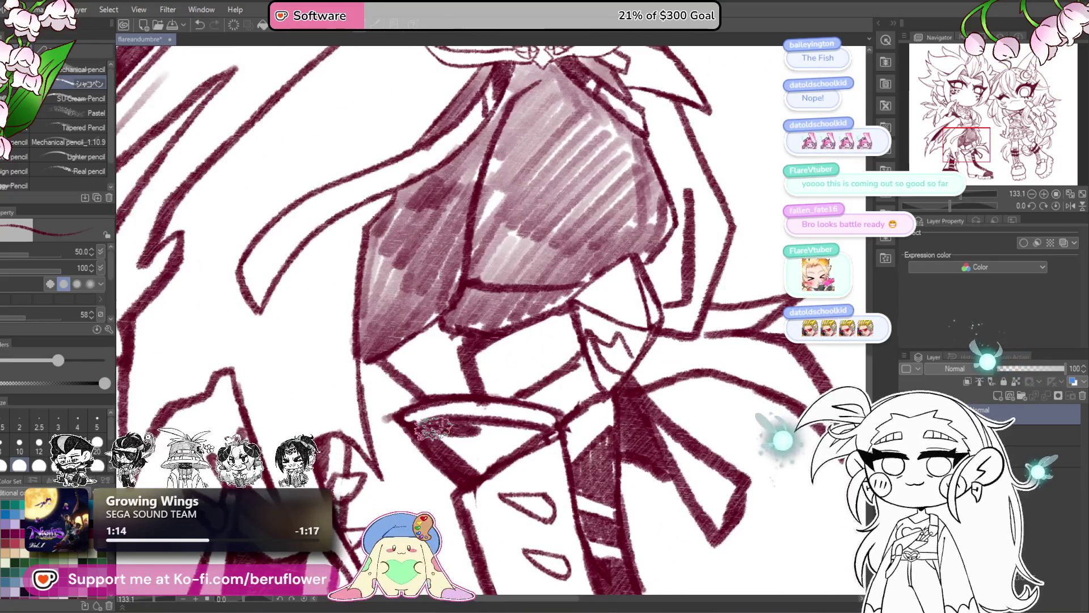
mouse_move(493, 421)
left_mouse_down()
mouse_move(511, 439)
mouse_move(499, 448)
mouse_move(513, 434)
mouse_move(449, 449)
mouse_move(431, 434)
left_mouse_up()
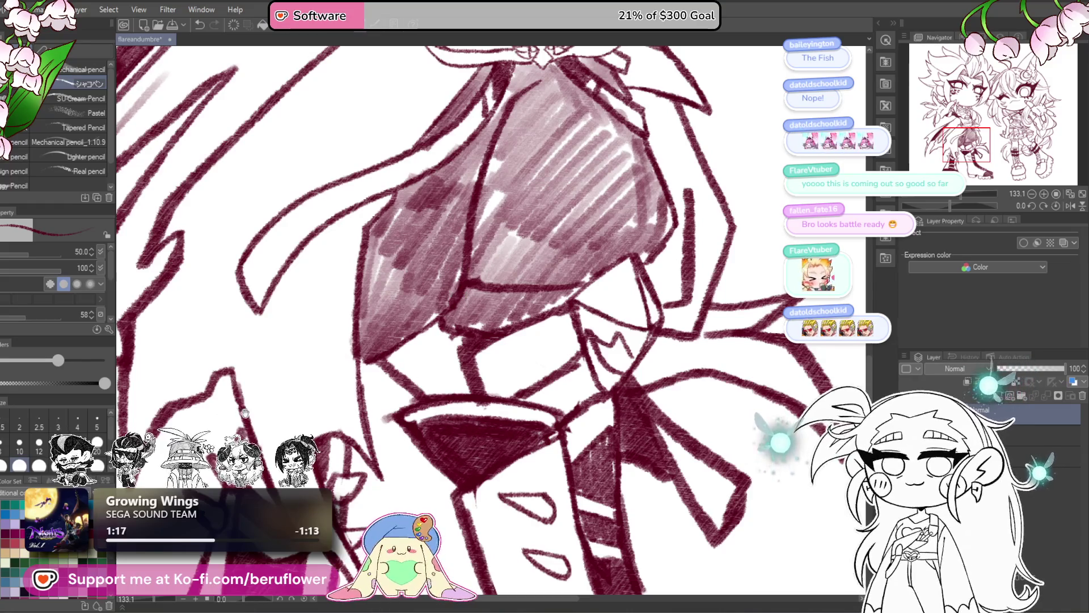
left_click_drag(244, 412, 323, 413)
scroll(365, 372, "down", 6)
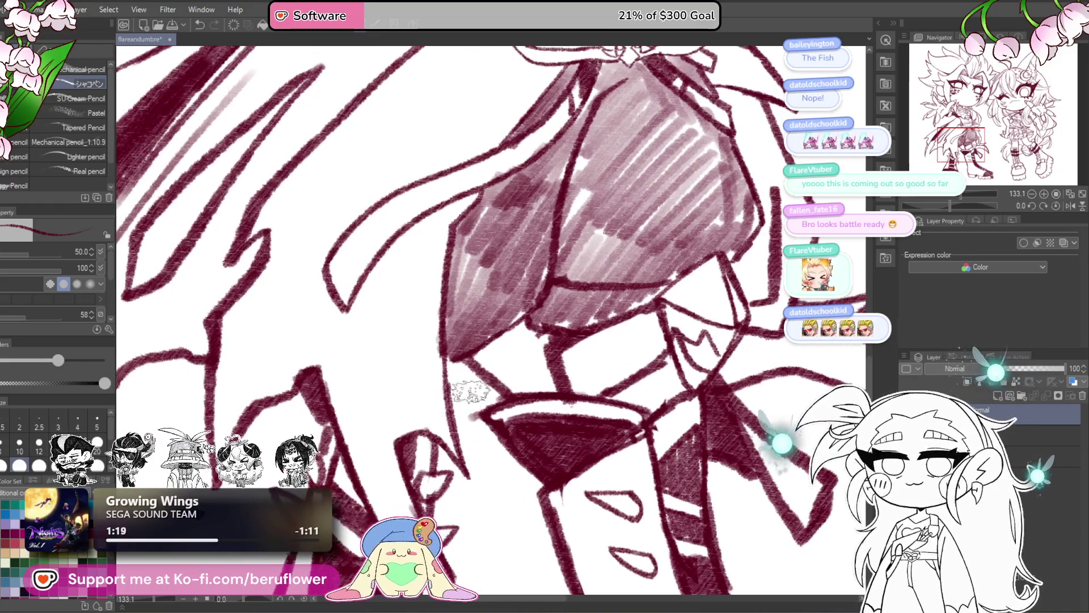
scroll(487, 381, "up", 3)
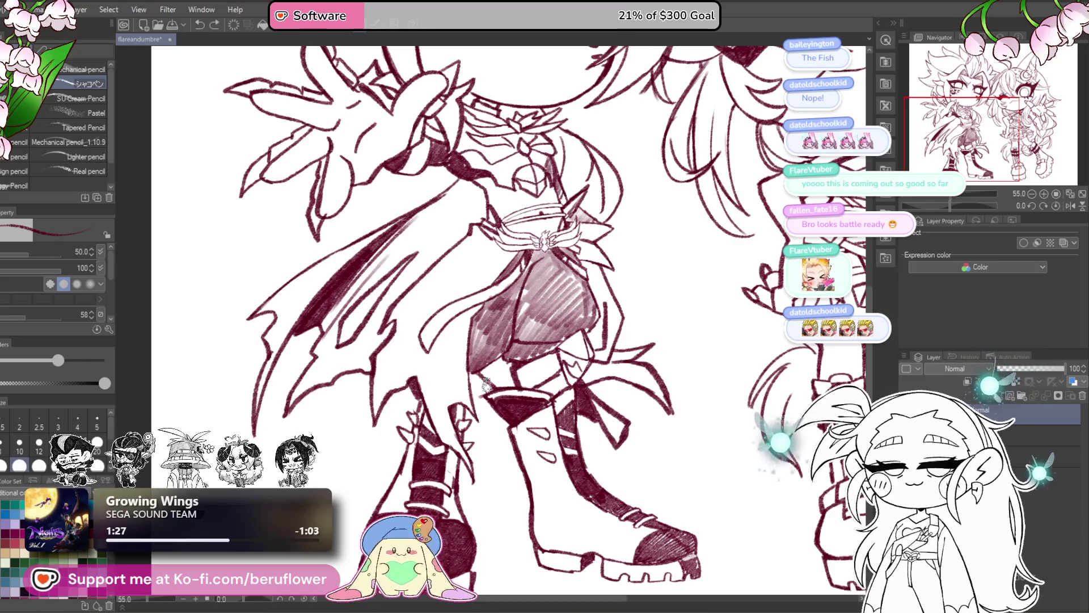
scroll(487, 384, "down", 3)
scroll(484, 386, "up", 3)
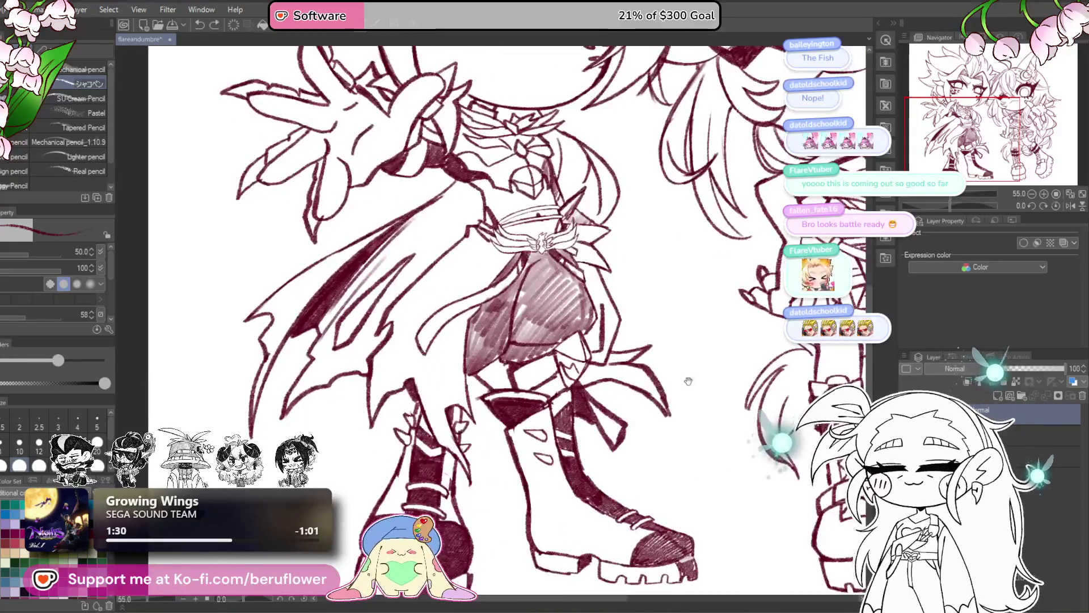
left_click_drag(688, 381, 563, 387)
scroll(465, 372, "down", 5)
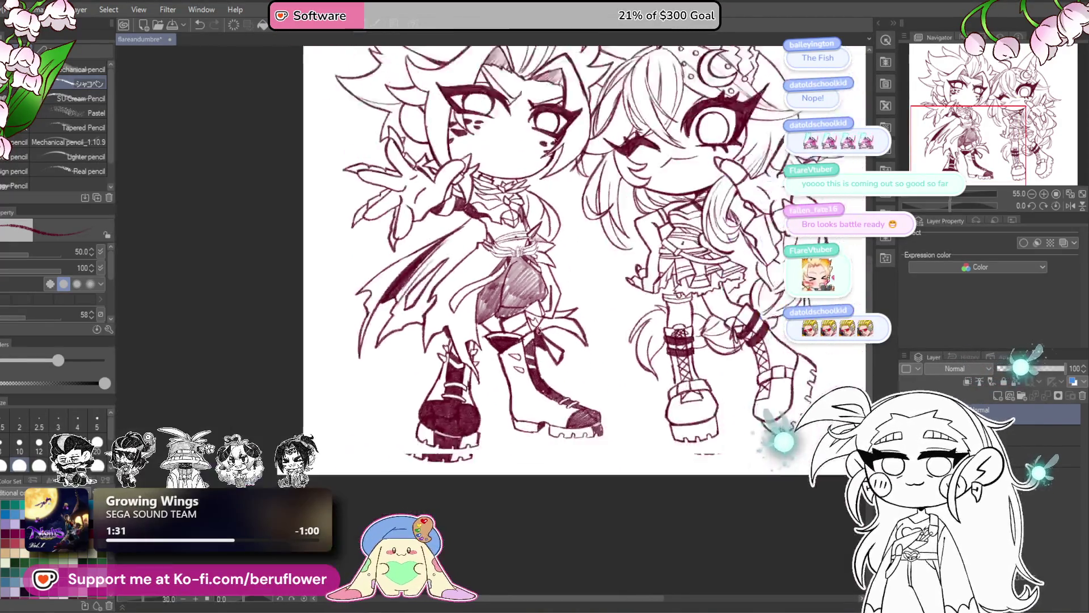
scroll(562, 381, "up", 7)
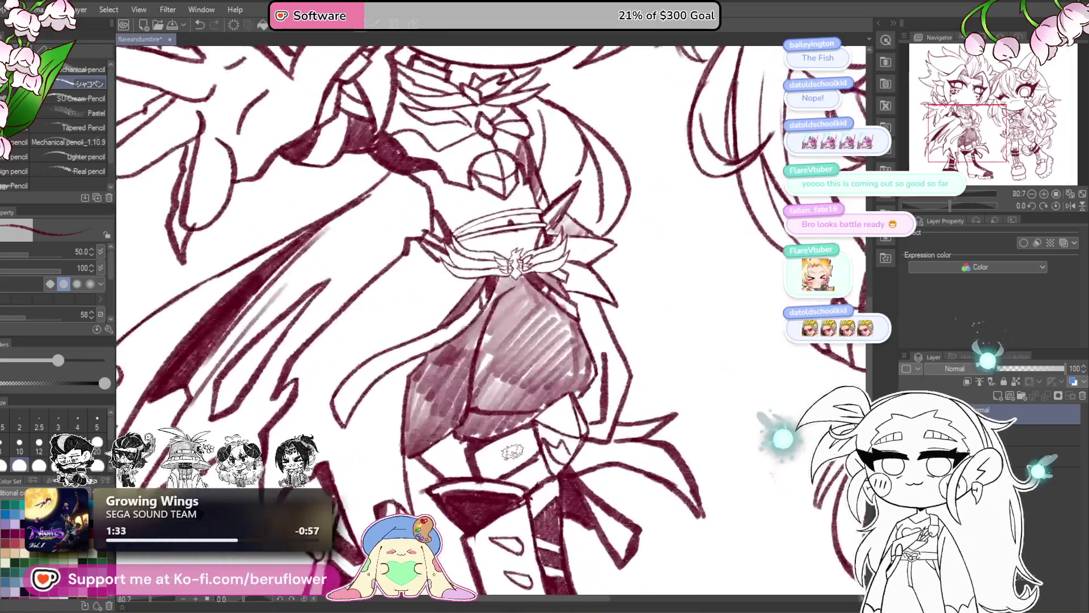
scroll(590, 432, "down", 1)
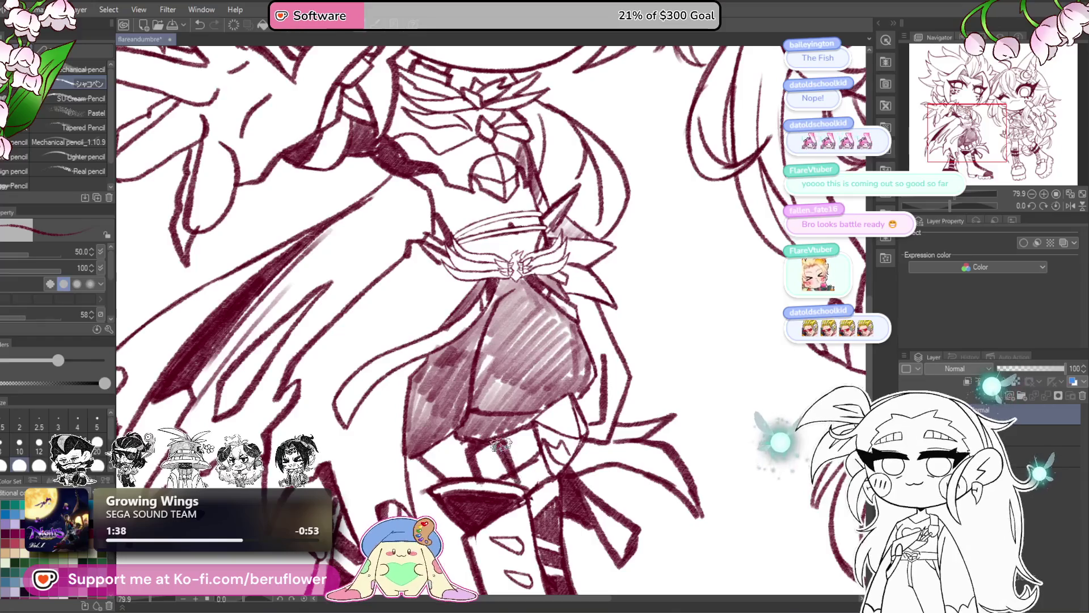
left_click_drag(561, 419, 569, 394)
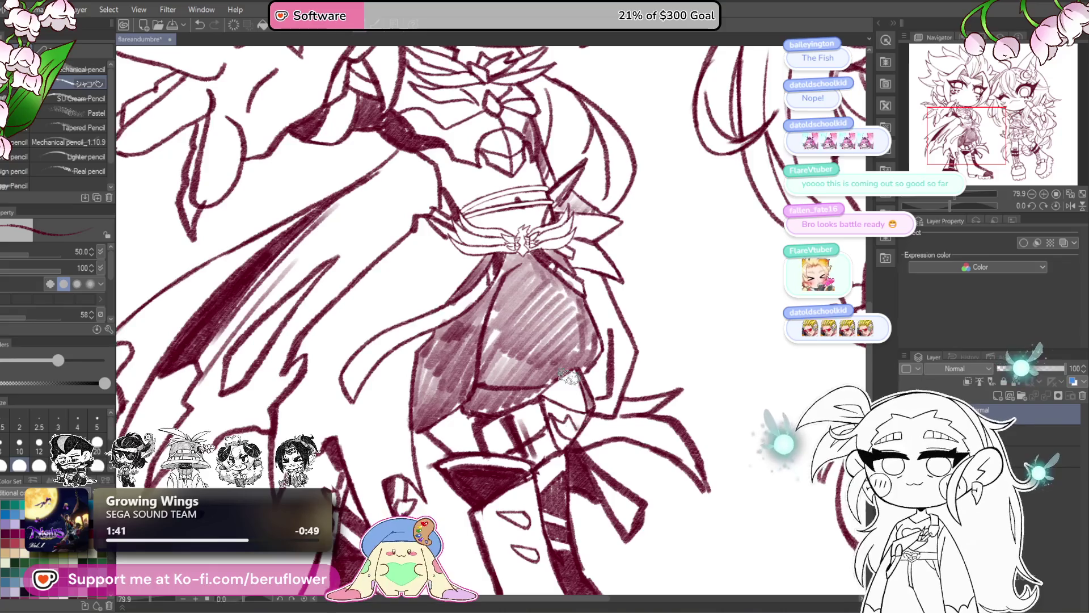
scroll(645, 296, "down", 3)
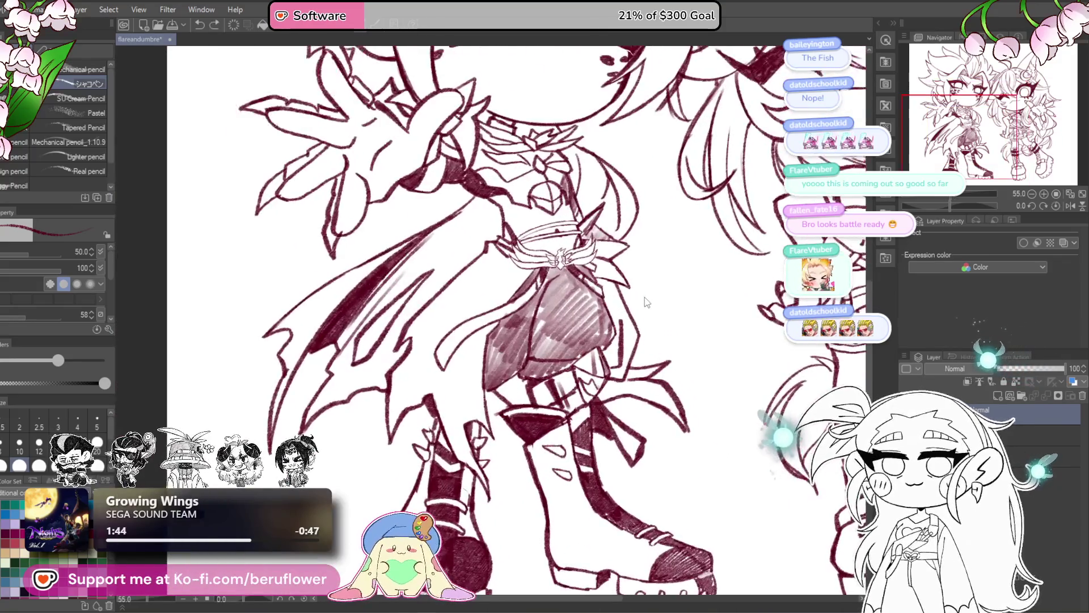
scroll(607, 255, "up", 5)
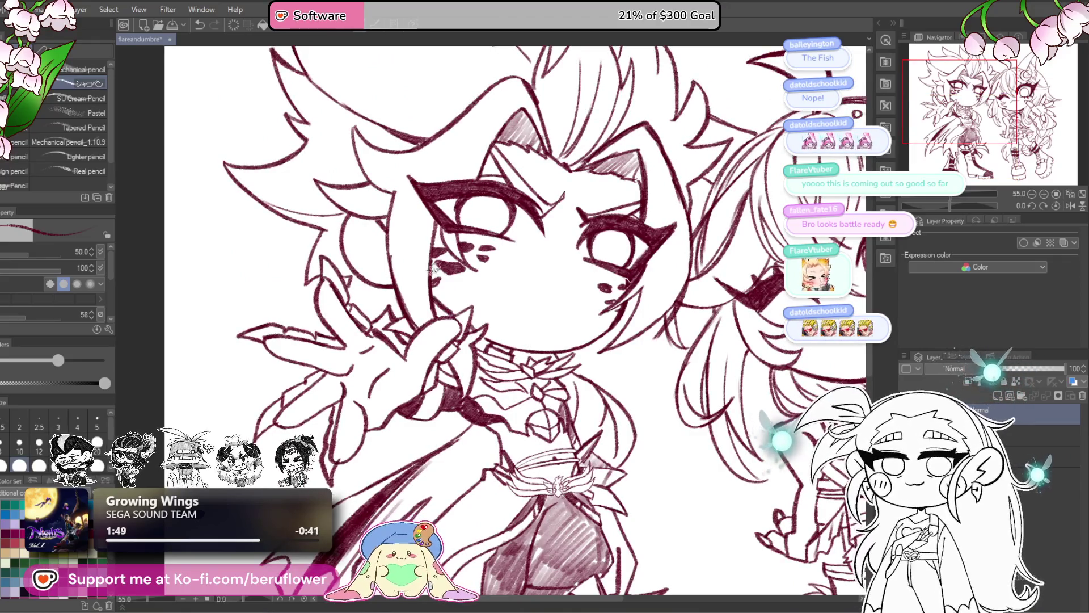
- Undo the stroke near the cheek and redraw the face, chin and jaw lines
key("ctrl+z")
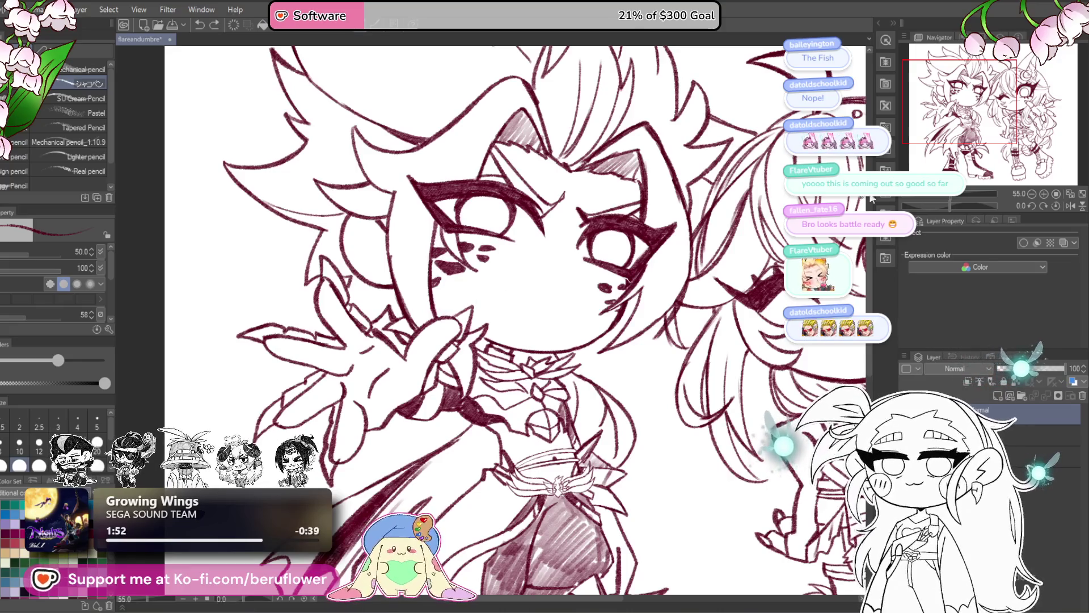
left_click_drag(946, 205, 971, 205)
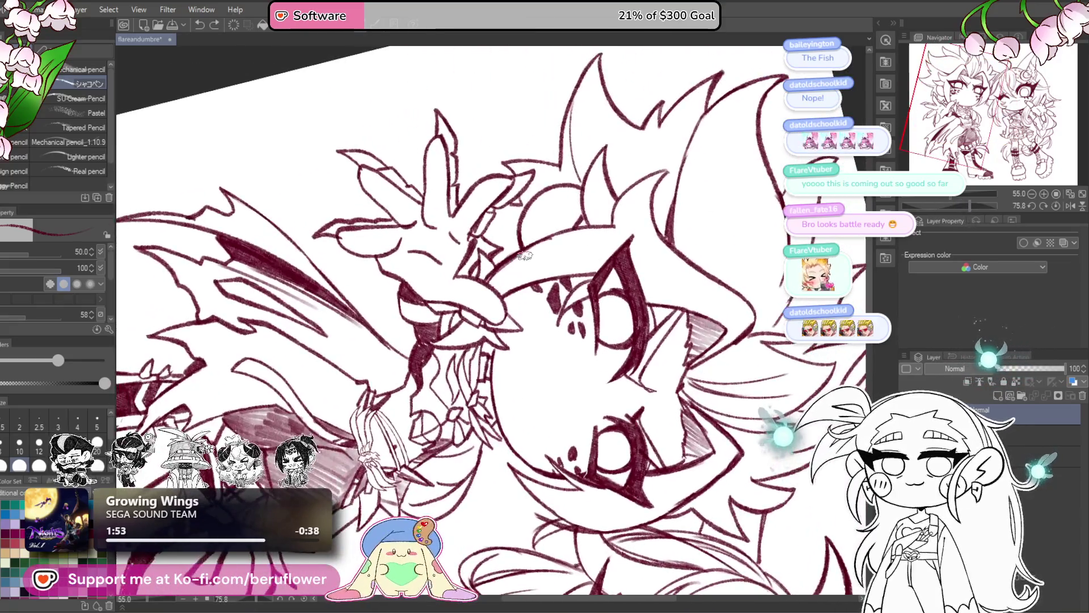
left_click_drag(533, 254, 508, 312)
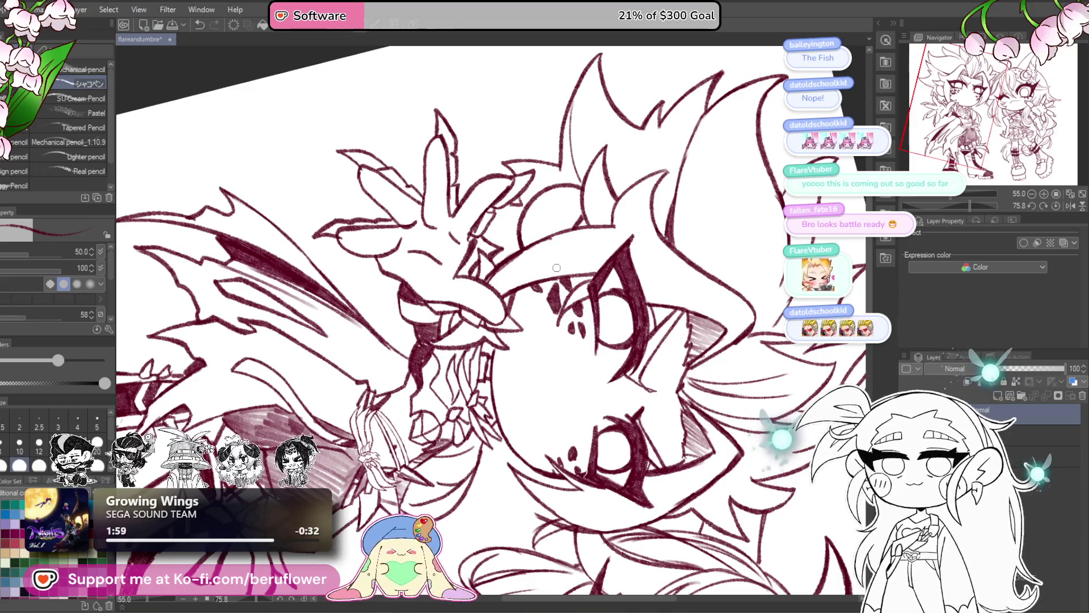
left_click(1044, 206)
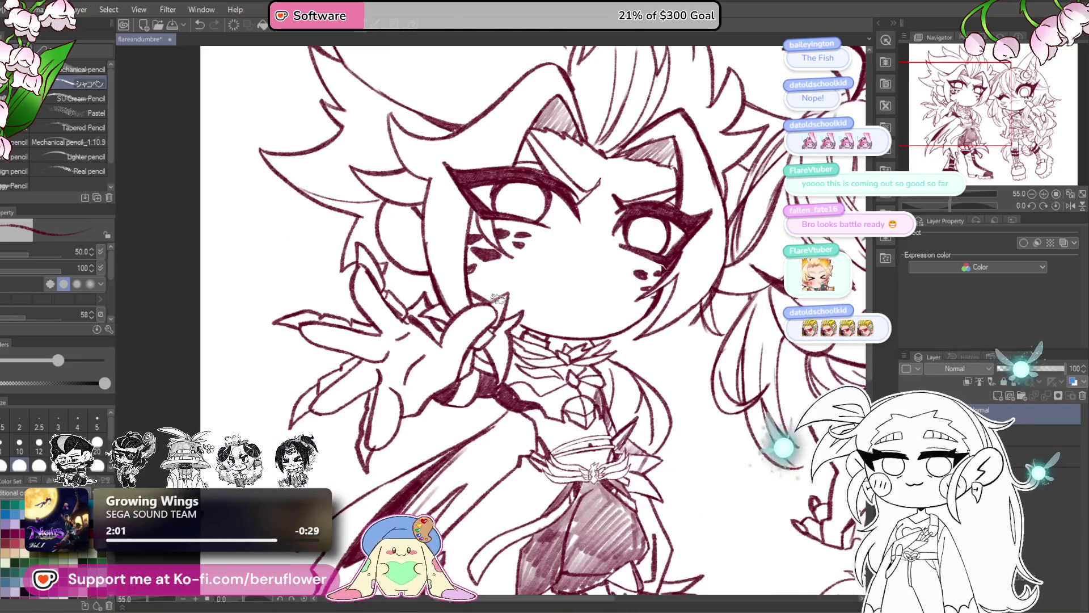
left_click_drag(479, 300, 525, 315)
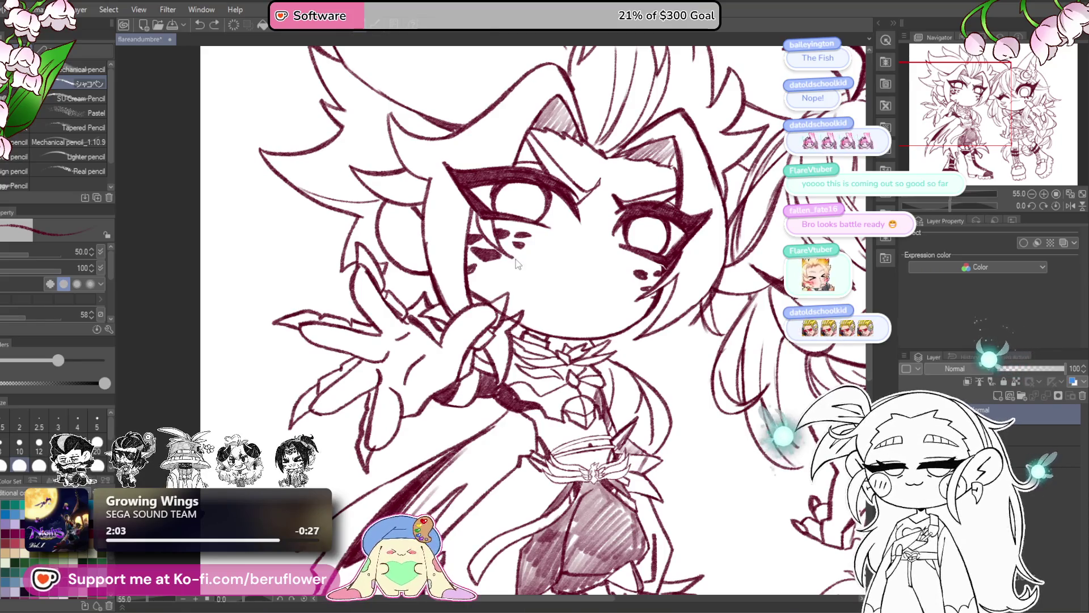
left_click_drag(951, 202, 917, 197)
left_click_drag(505, 270, 488, 366)
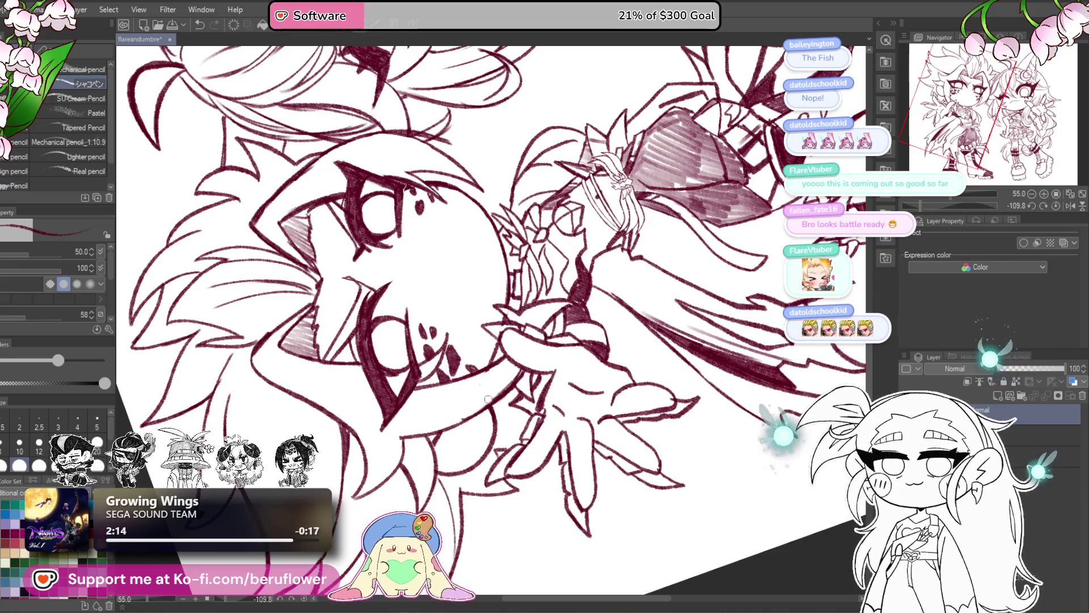
left_click(1054, 206)
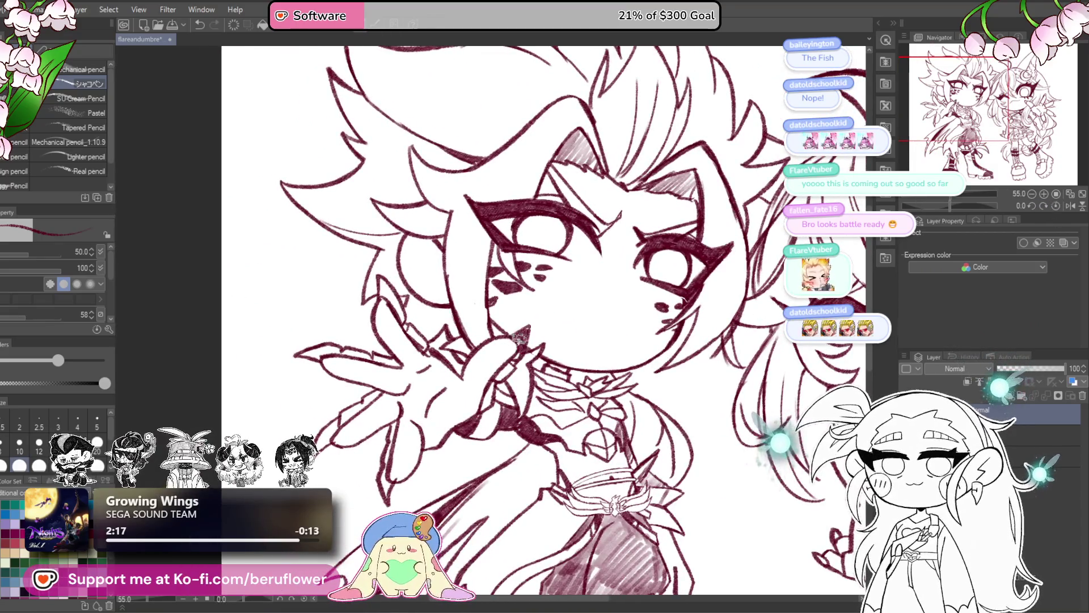
- Add short hatching around the hand and mouth and darken the finger's shading
mouse_move(497, 375)
left_mouse_down()
mouse_move(508, 363)
mouse_move(503, 372)
left_mouse_up()
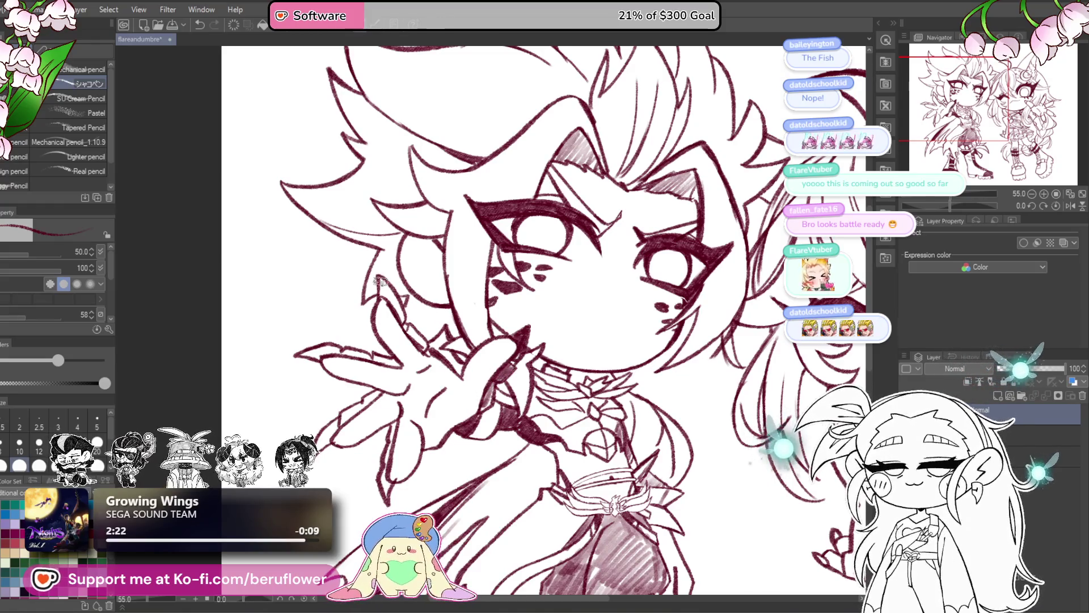
left_click_drag(382, 276, 389, 293)
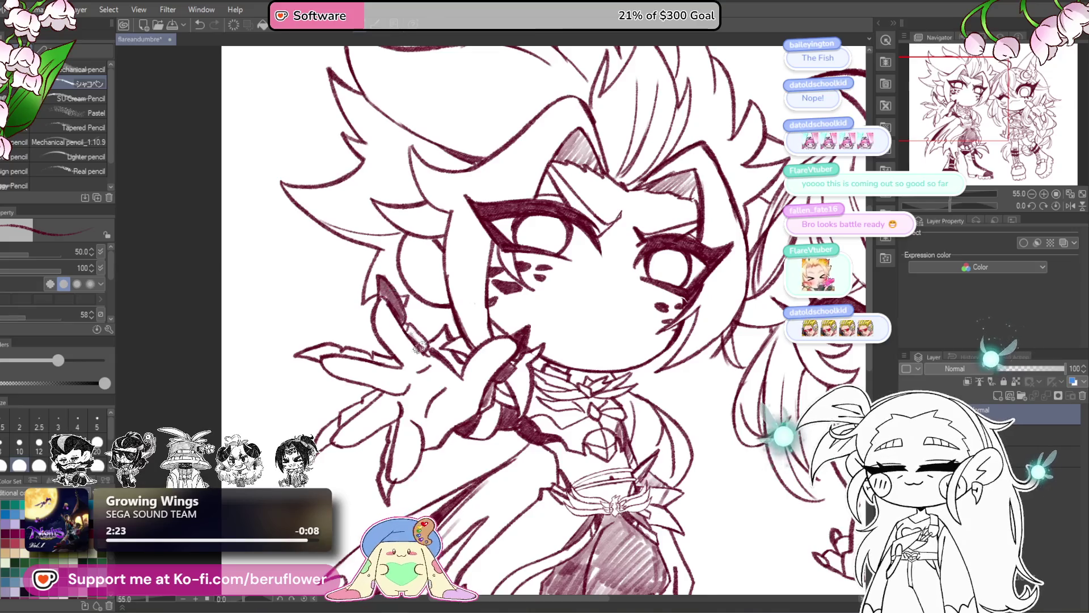
left_click_drag(439, 359, 481, 353)
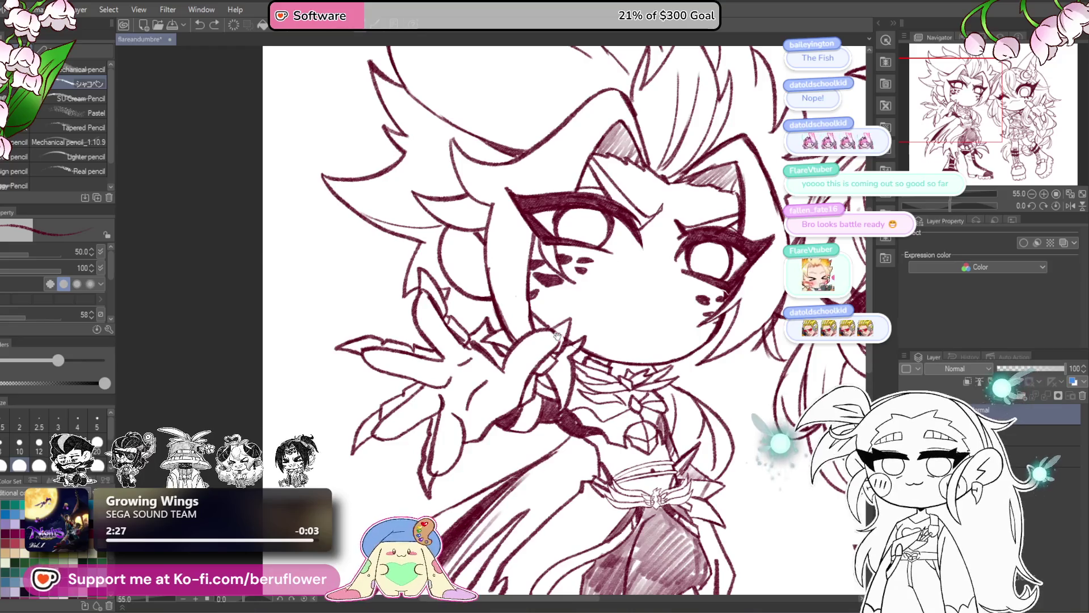
- Hatch dense dark shading along the pointing finger, sleeve and hand
left_click_drag(510, 366, 538, 335)
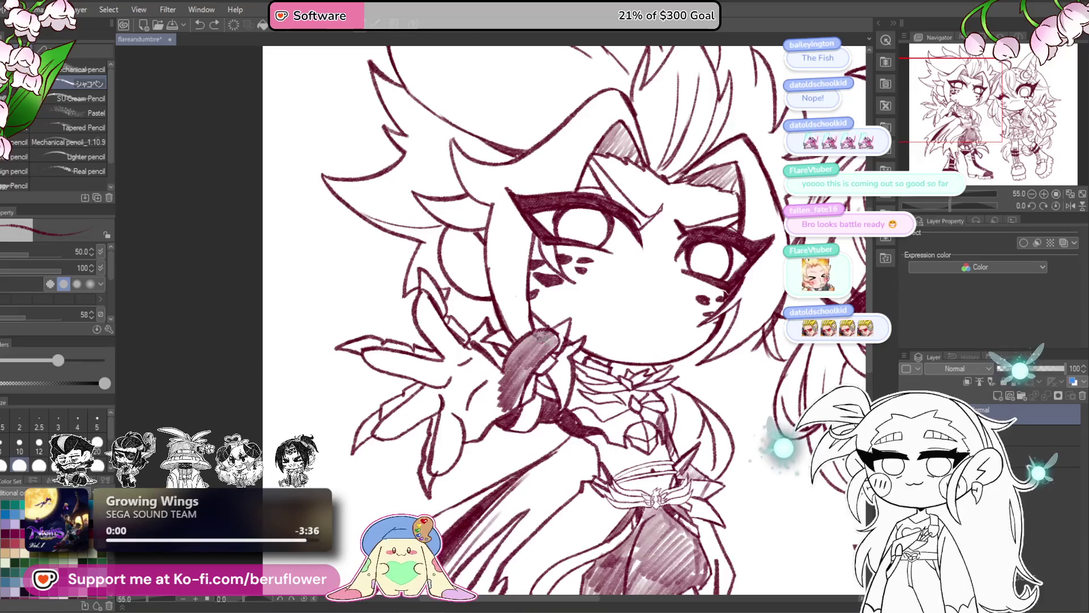
left_click_drag(542, 337, 575, 352)
mouse_move(451, 301)
left_mouse_down()
mouse_move(459, 335)
mouse_move(495, 380)
mouse_move(476, 329)
left_mouse_up()
mouse_move(545, 363)
left_mouse_down()
mouse_move(519, 400)
mouse_move(531, 412)
mouse_move(502, 400)
mouse_move(481, 431)
mouse_move(490, 459)
mouse_move(473, 485)
left_mouse_up()
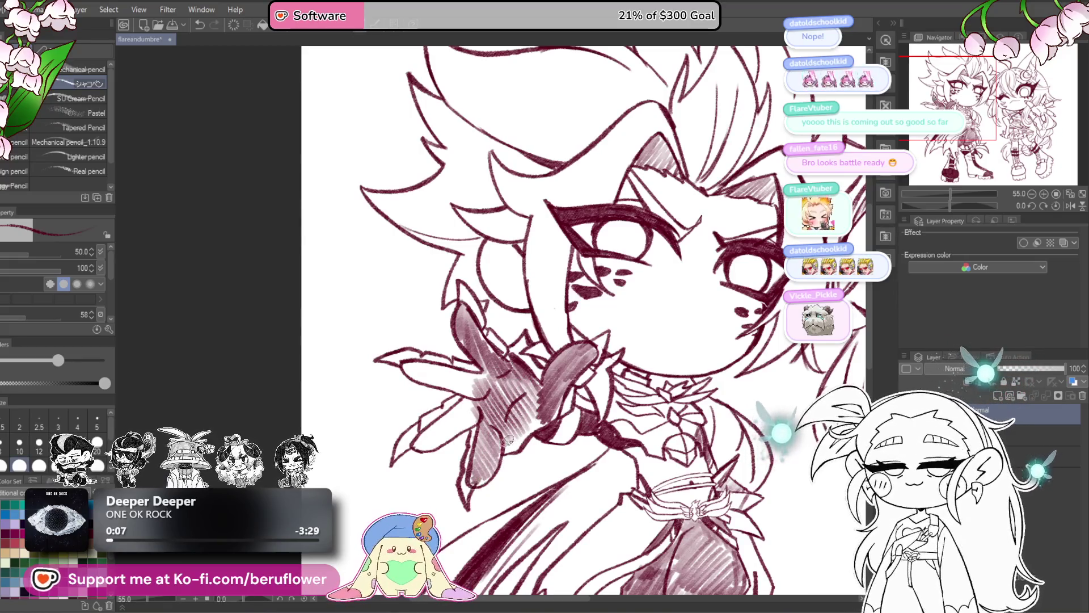
mouse_move(509, 451)
left_mouse_down()
mouse_move(545, 416)
mouse_move(519, 427)
mouse_move(539, 420)
mouse_move(545, 437)
mouse_move(539, 408)
mouse_move(494, 447)
left_mouse_up()
mouse_move(523, 404)
left_mouse_down()
mouse_move(485, 444)
mouse_move(504, 446)
left_mouse_up()
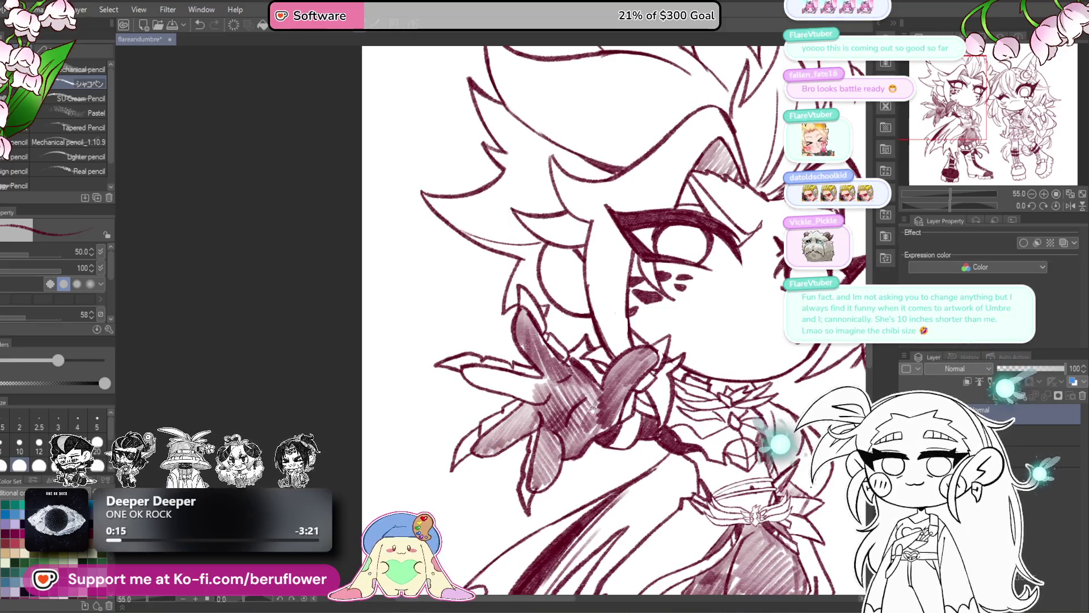
- Add more hatching to the sleeve shading, then zoom out to the whole canvas
left_click_drag(593, 410, 560, 408)
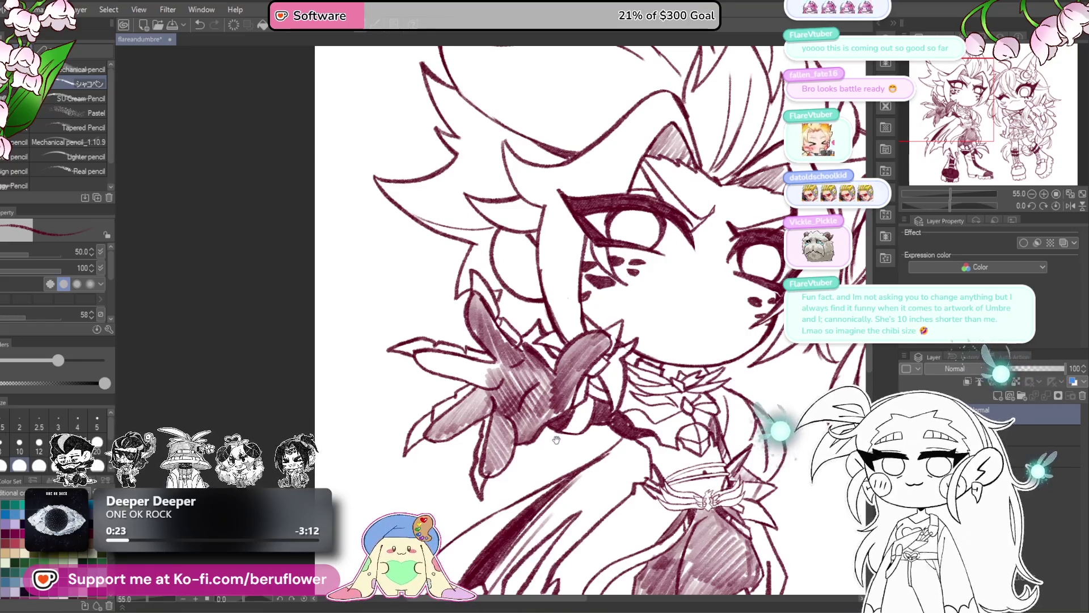
mouse_move(574, 435)
left_mouse_down()
mouse_move(525, 397)
mouse_move(554, 400)
left_mouse_up()
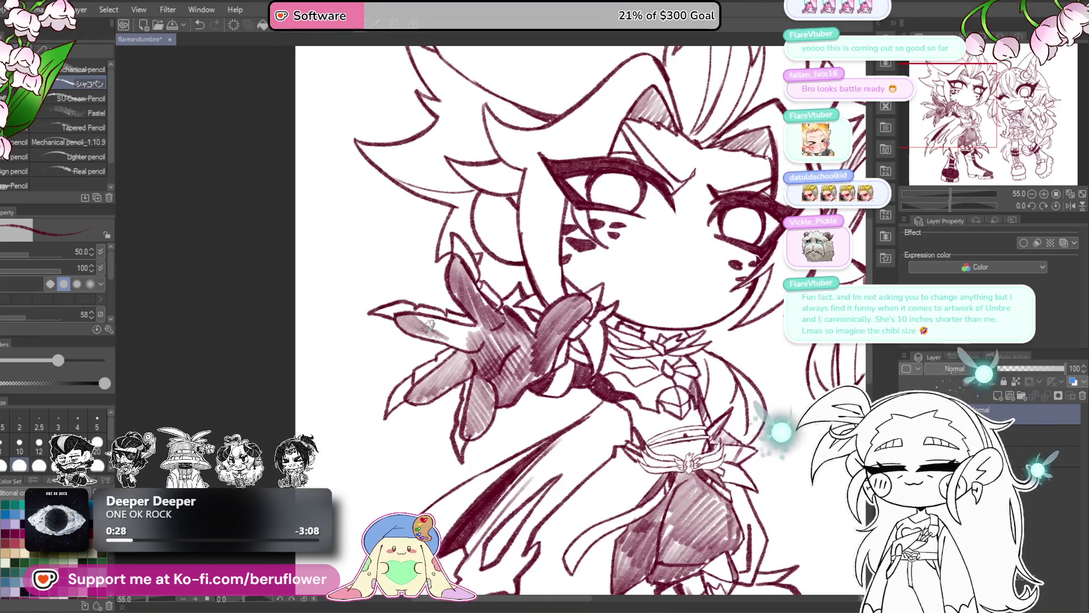
left_click_drag(429, 324, 472, 328)
scroll(482, 323, "down", 4)
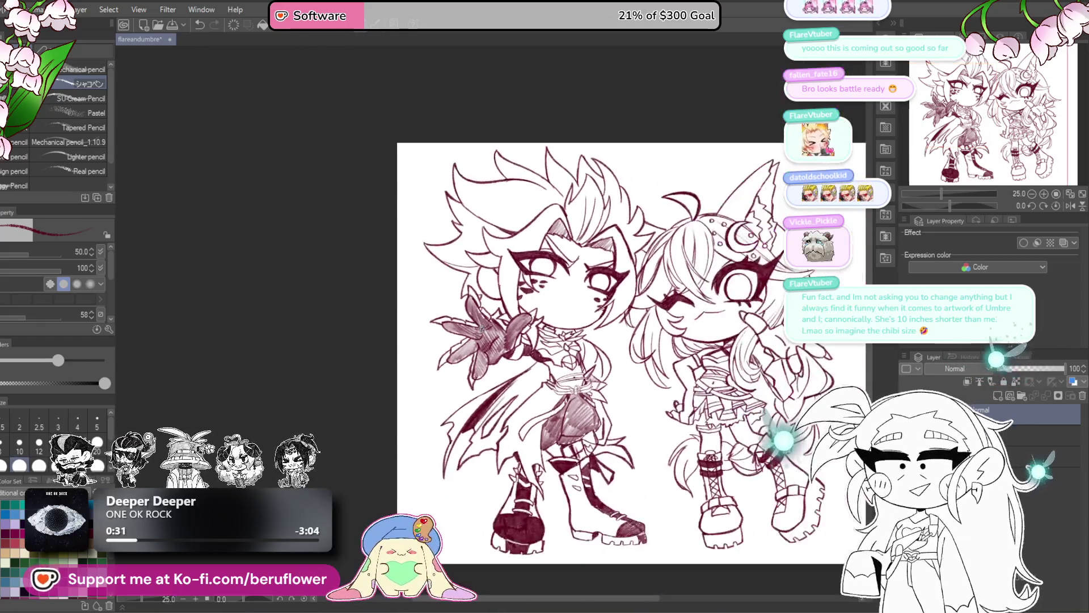
- Zoom in on the second character's face and hatch shading onto her hair
left_click_drag(752, 487, 621, 464)
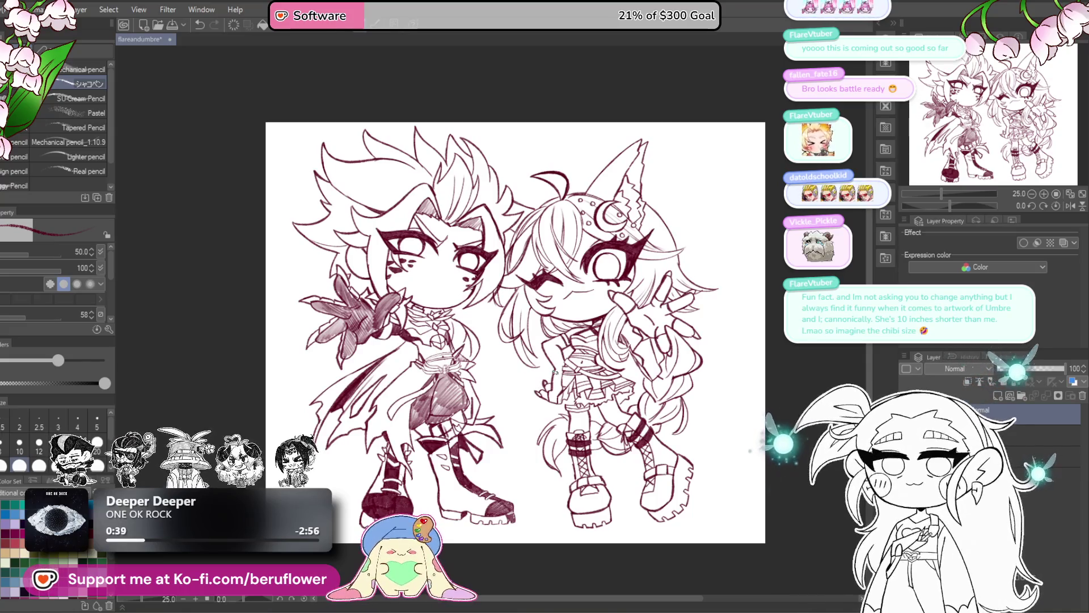
scroll(621, 306, "up", 5)
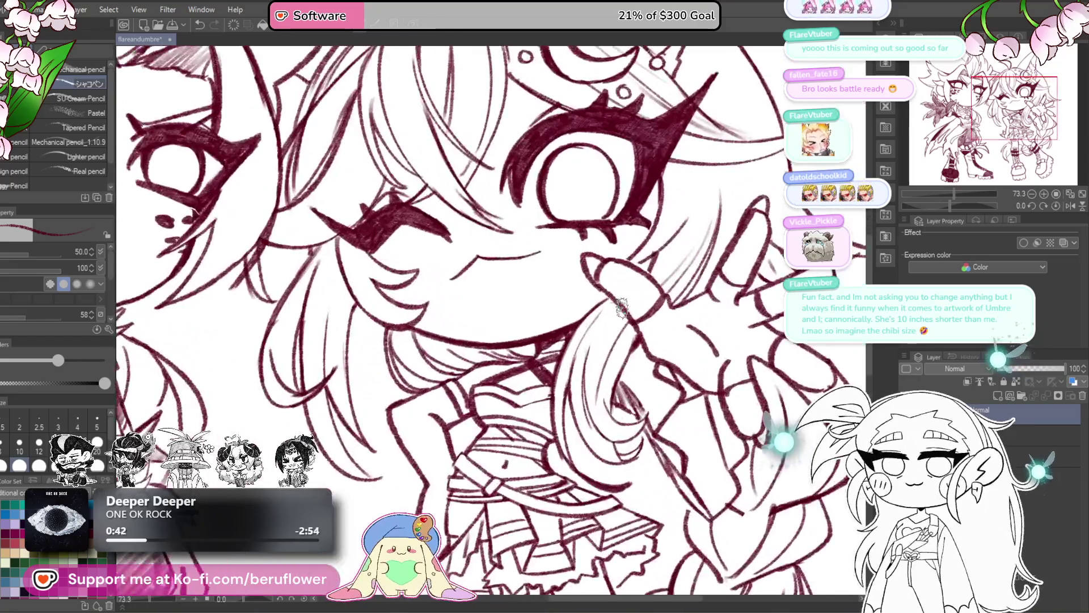
mouse_move(621, 307)
left_mouse_down()
mouse_move(659, 358)
mouse_move(629, 375)
left_mouse_up()
mouse_move(536, 363)
left_mouse_down()
mouse_move(547, 349)
mouse_move(539, 372)
mouse_move(574, 328)
mouse_move(621, 352)
mouse_move(644, 340)
mouse_move(652, 348)
left_mouse_up()
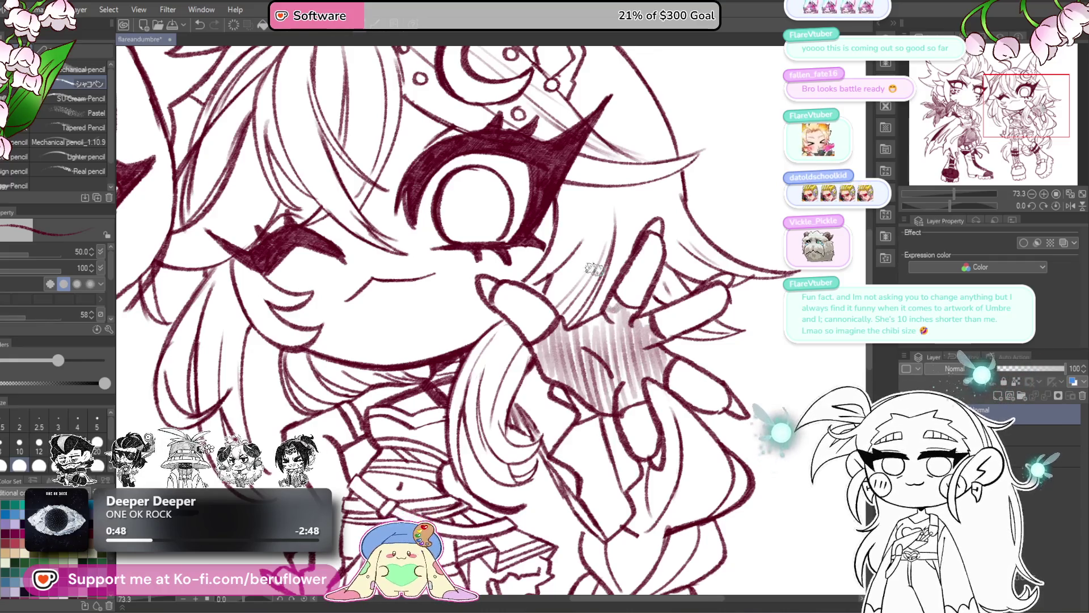
- Hatch light shading down the length of her sleeve
left_click_drag(595, 269, 723, 166)
left_click_drag(414, 331, 442, 391)
mouse_move(448, 326)
left_mouse_down()
mouse_move(435, 336)
mouse_move(457, 397)
mouse_move(476, 334)
left_mouse_up()
left_click_drag(425, 309, 459, 331)
left_click_drag(452, 403, 466, 356)
mouse_move(462, 346)
left_mouse_down()
mouse_move(453, 426)
mouse_move(469, 420)
mouse_move(443, 458)
left_mouse_up()
left_click_drag(477, 411, 452, 455)
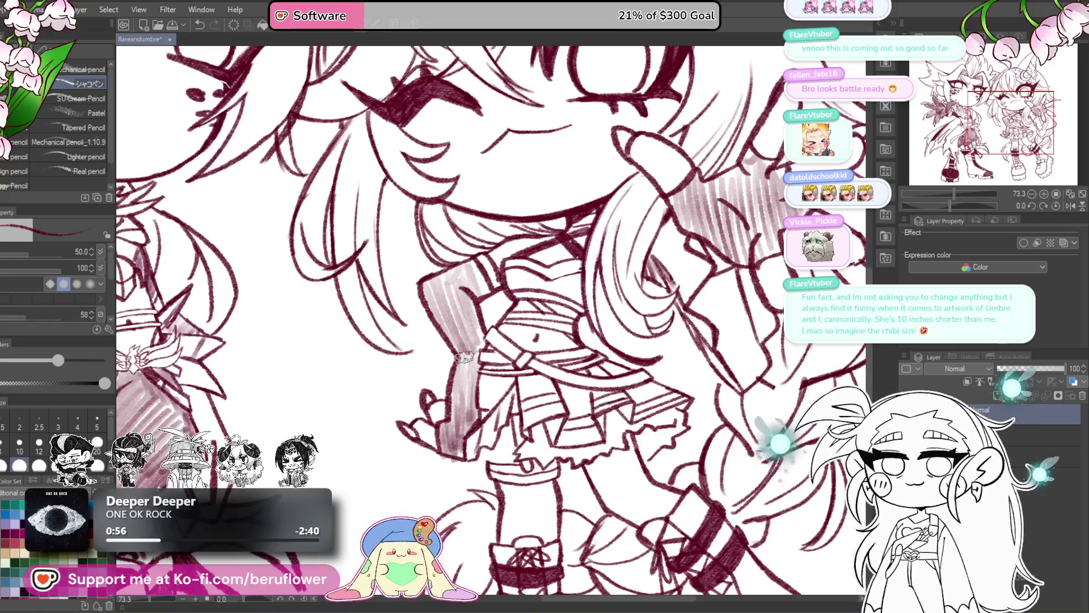
- Extend the collar hatching to the right, undo it and redraw it along the collar strap
key("ctrl+0")
scroll(464, 356, "up", 3)
scroll(464, 357, "up", 3)
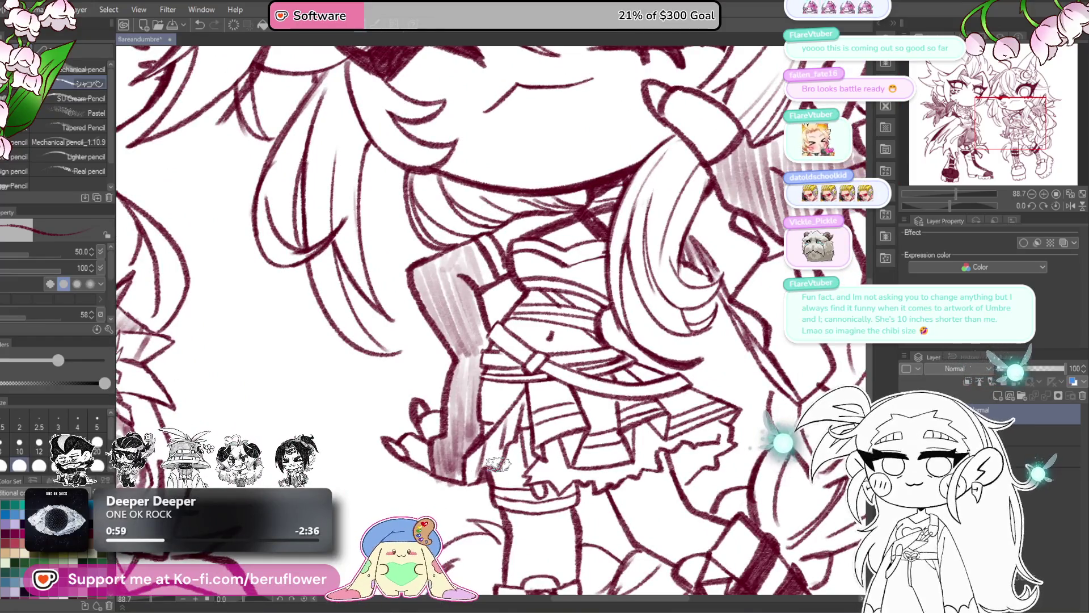
scroll(497, 464, "down", 5)
scroll(498, 463, "up", 2)
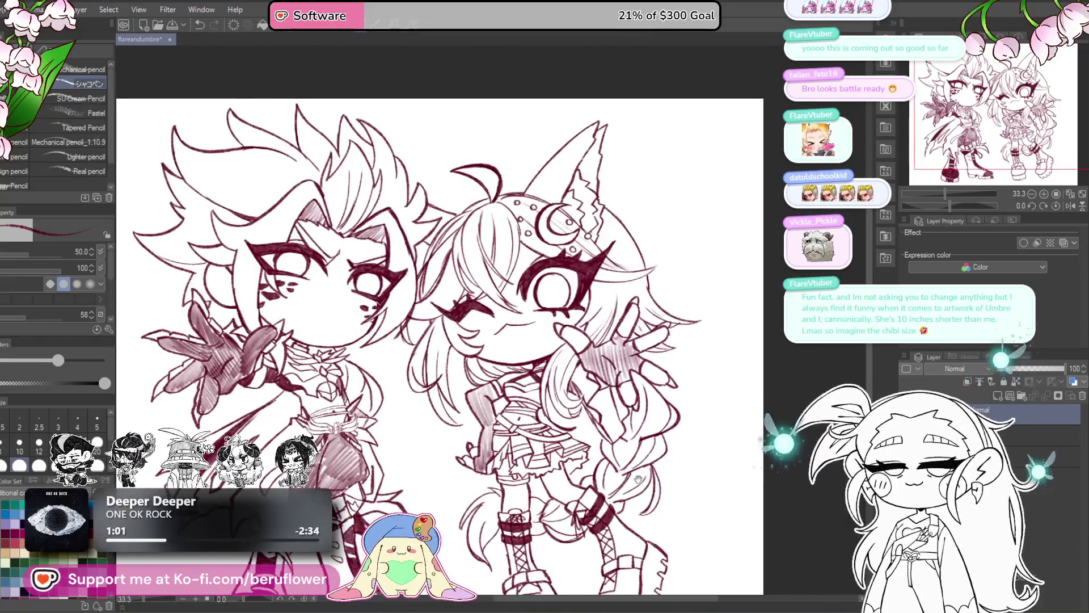
scroll(511, 391, "up", 5)
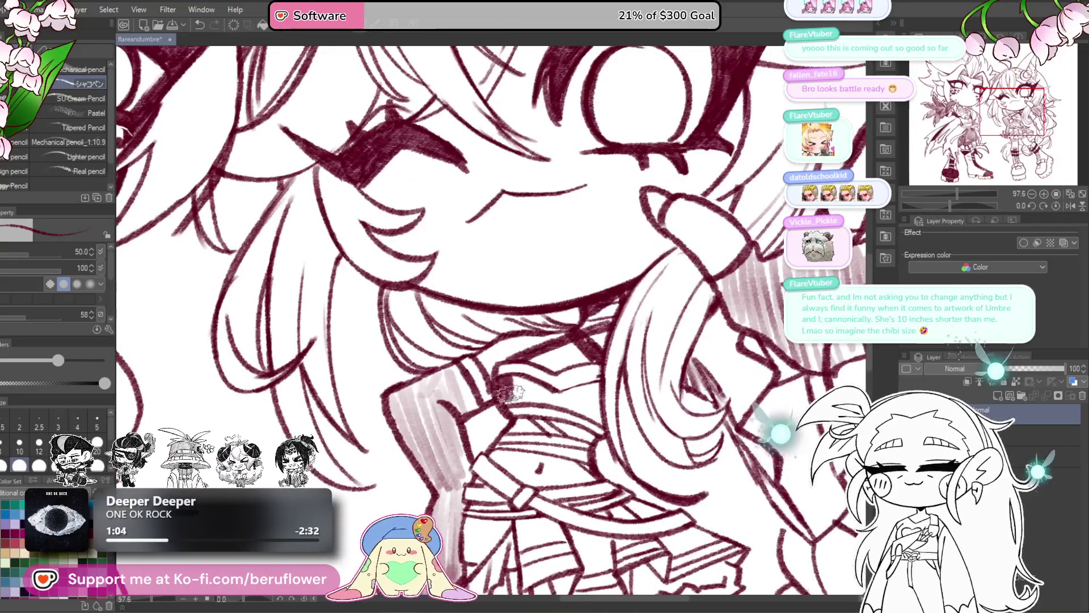
left_click_drag(536, 397, 592, 386)
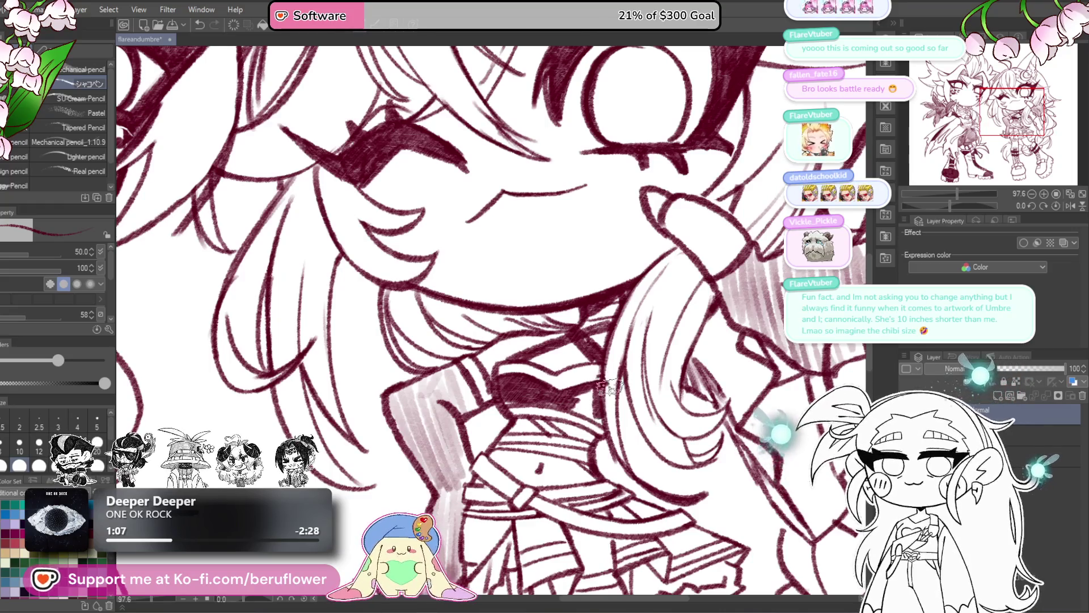
key("ctrl+z")
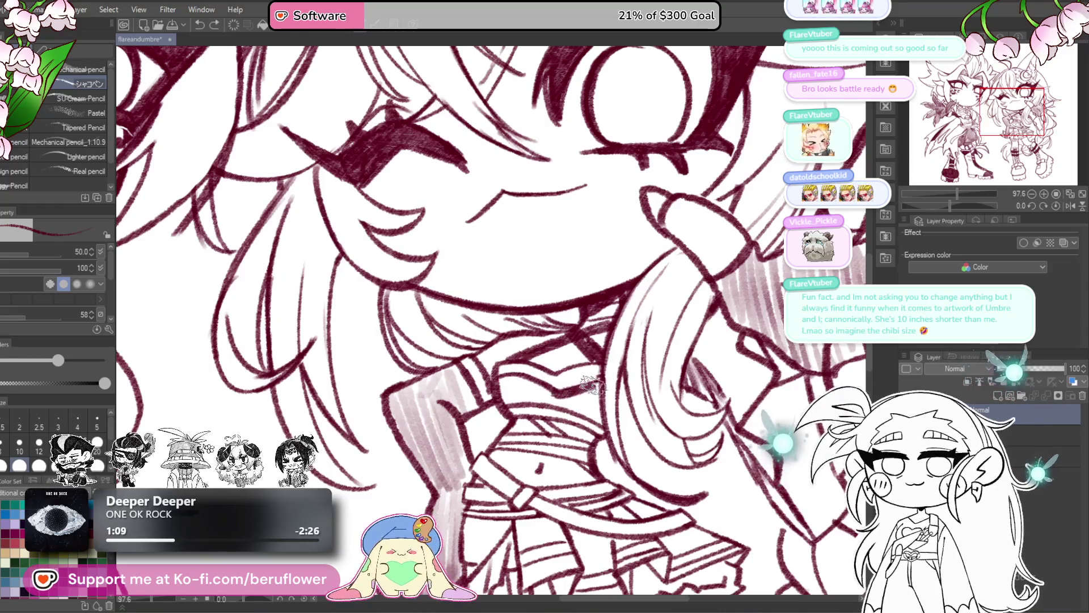
mouse_move(592, 385)
left_mouse_down()
mouse_move(602, 423)
mouse_move(505, 400)
mouse_move(510, 378)
mouse_move(593, 397)
mouse_move(597, 419)
mouse_move(601, 356)
mouse_move(544, 353)
mouse_move(610, 414)
mouse_move(588, 387)
left_mouse_up()
- Hatch the collar strap further left, add faint collar hatching and shade under the belt
mouse_move(493, 363)
left_mouse_down()
mouse_move(465, 386)
mouse_move(511, 385)
mouse_move(533, 406)
left_mouse_up()
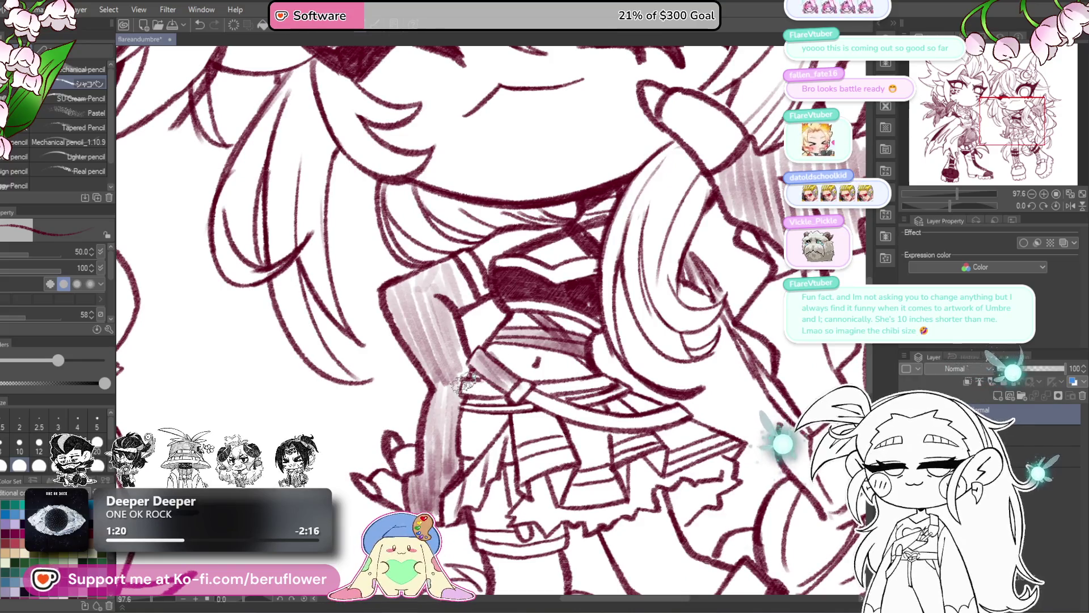
left_click_drag(454, 375, 479, 385)
mouse_move(547, 391)
left_mouse_down()
mouse_move(590, 379)
mouse_move(573, 400)
mouse_move(482, 408)
mouse_move(537, 395)
mouse_move(624, 423)
mouse_move(698, 412)
left_mouse_up()
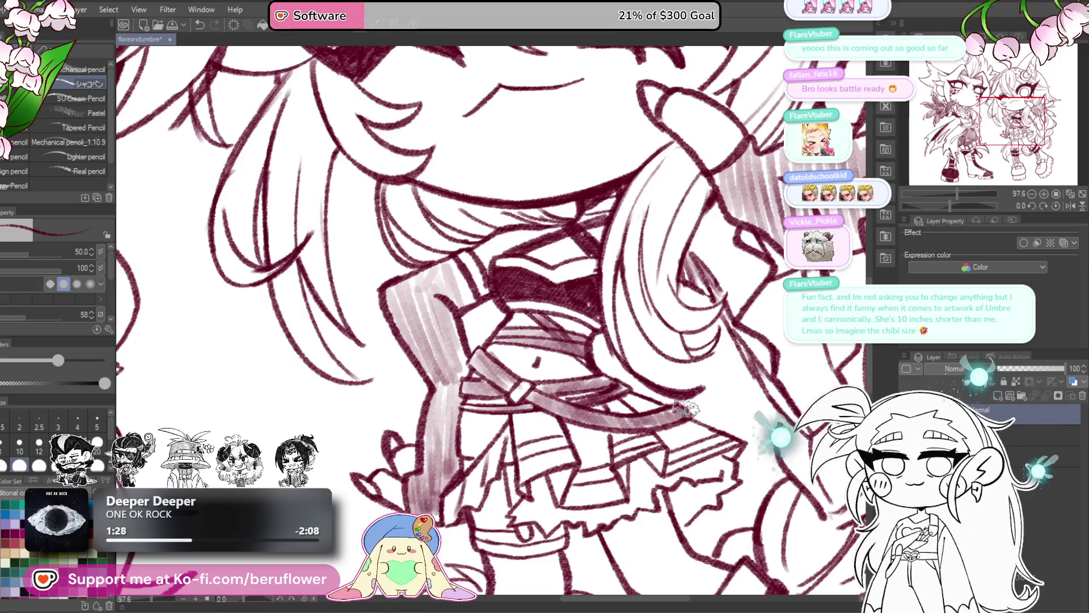
scroll(698, 411, "down", 3)
mouse_move(527, 296)
left_mouse_down()
mouse_move(499, 351)
mouse_move(513, 363)
mouse_move(529, 319)
left_mouse_up()
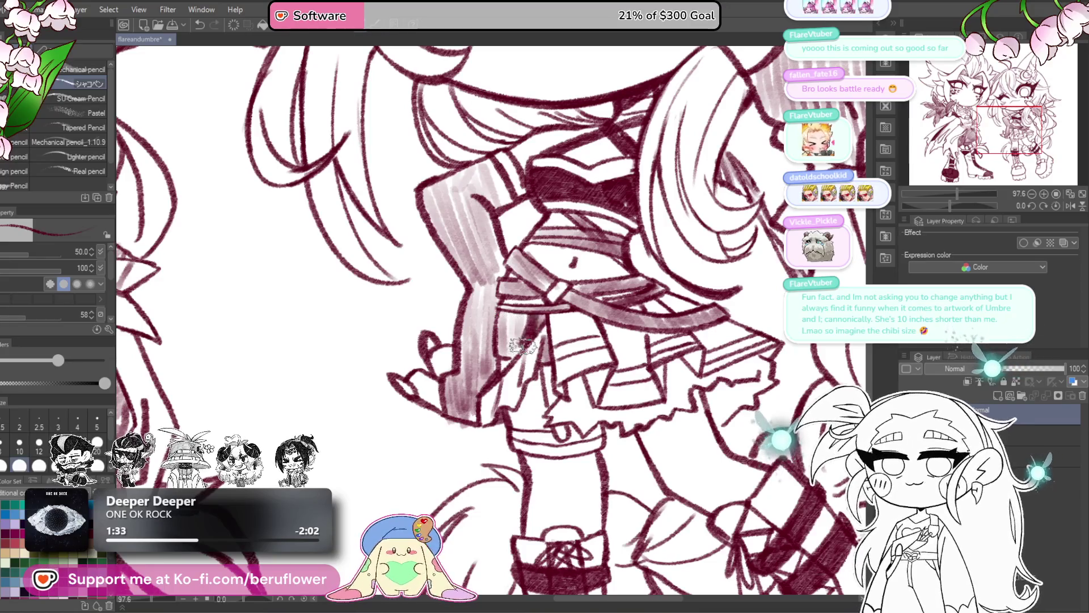
- Add dark red shading below the belt and replace the thigh hatching with darker strokes
mouse_move(519, 326)
left_mouse_down()
mouse_move(514, 319)
mouse_move(513, 359)
mouse_move(538, 315)
mouse_move(550, 349)
mouse_move(545, 341)
left_mouse_up()
scroll(544, 340, "down", 5)
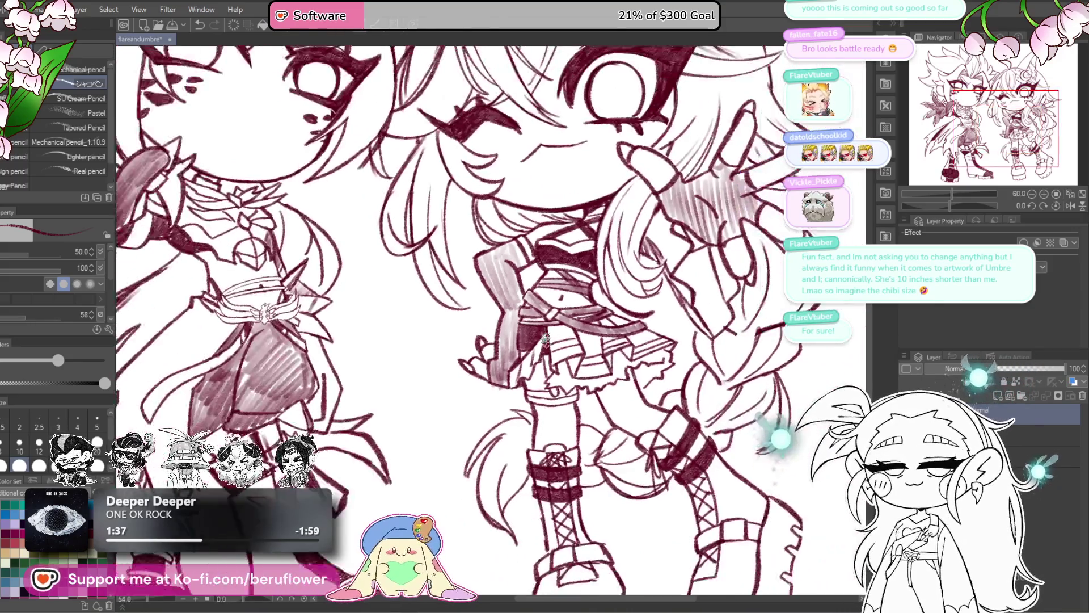
scroll(514, 366, "up", 3)
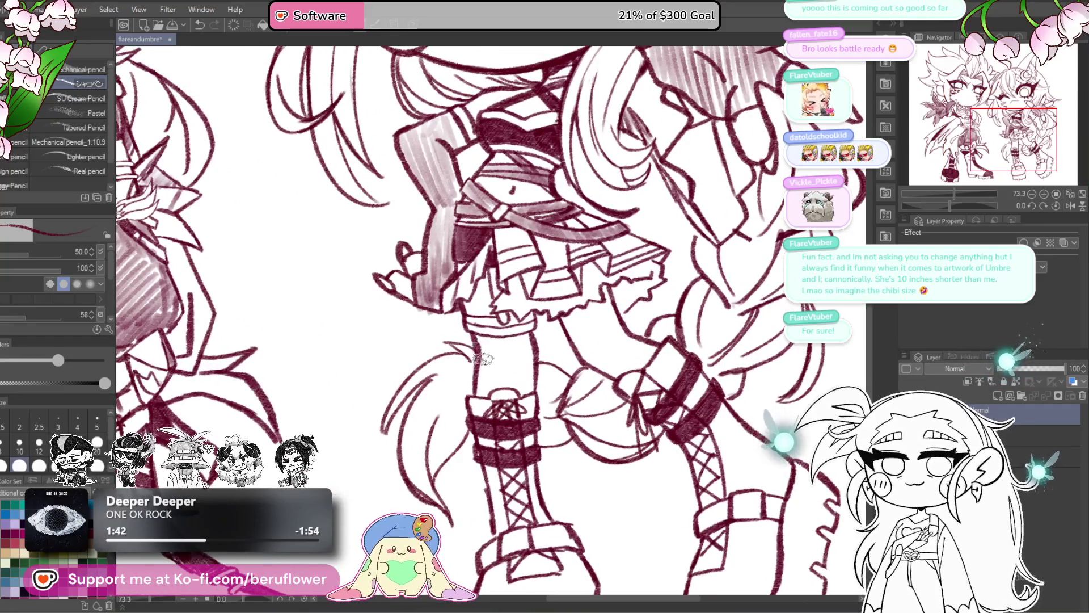
mouse_move(485, 333)
left_mouse_down()
mouse_move(508, 369)
mouse_move(545, 357)
mouse_move(496, 397)
mouse_move(502, 408)
mouse_move(527, 402)
mouse_move(539, 363)
mouse_move(531, 349)
mouse_move(493, 368)
mouse_move(518, 354)
mouse_move(534, 393)
left_mouse_up()
key("ctrl+z")
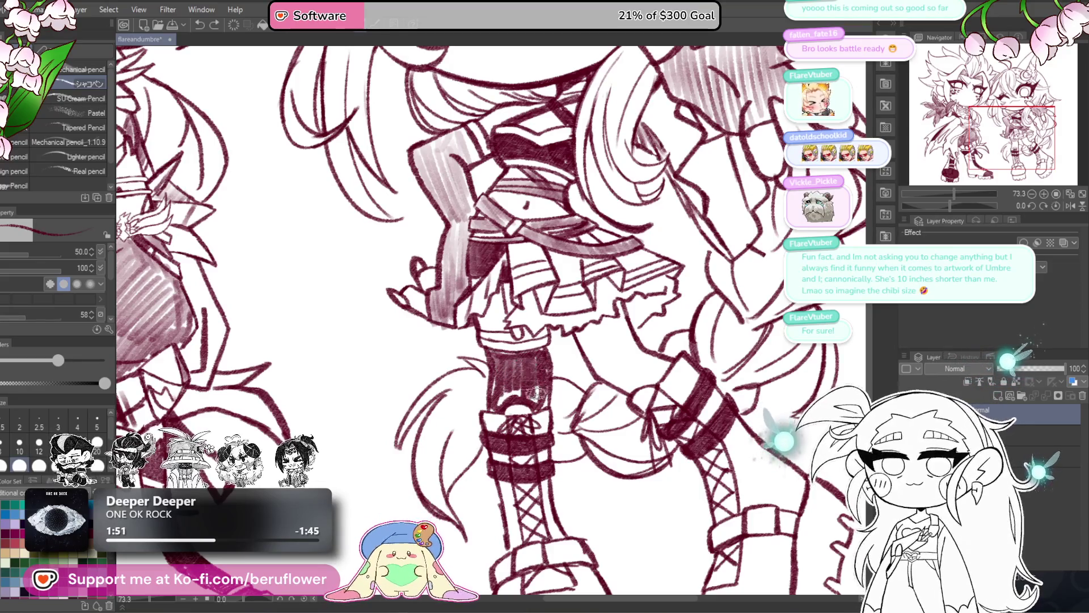
mouse_move(539, 351)
left_mouse_down()
mouse_move(491, 386)
mouse_move(544, 377)
mouse_move(542, 352)
left_mouse_up()
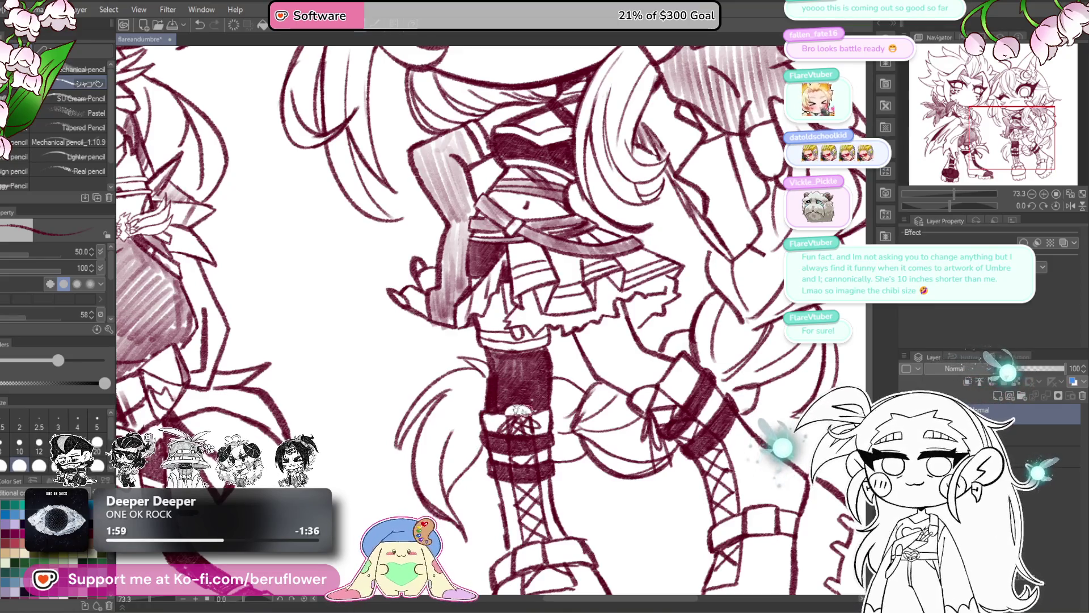
- Draw crossing lines on the knee strap and zoom out to the whole drawing
left_click_drag(521, 409, 527, 428)
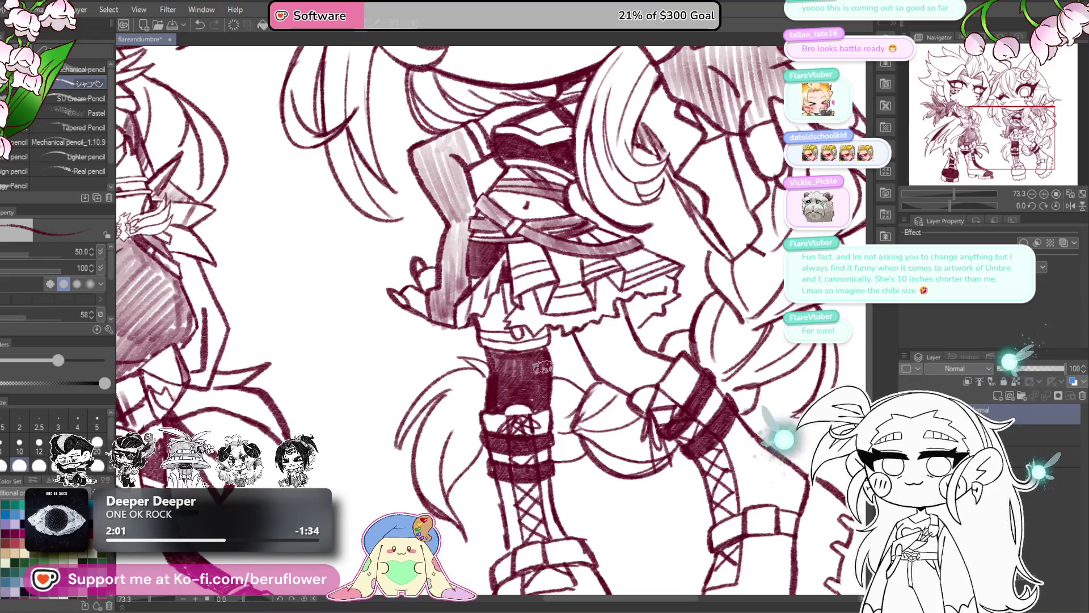
key("ctrl+minus")
key("ctrl+minus")
key("ctrl+minus")
key("ctrl+plus")
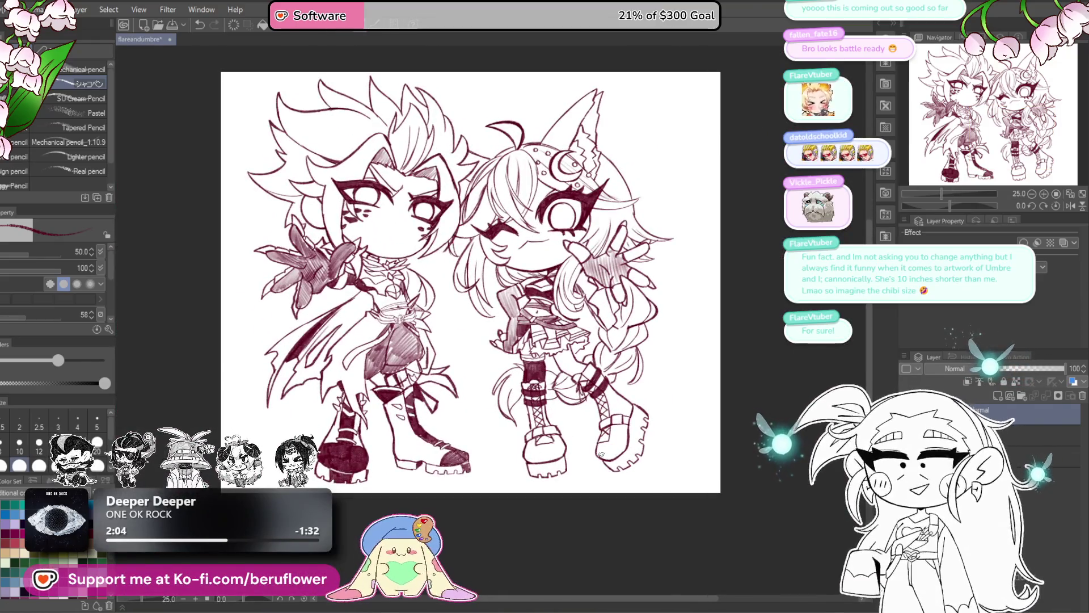
- Centre the view on the first character's face and undo her small mouth stroke
scroll(600, 453, "up", 3)
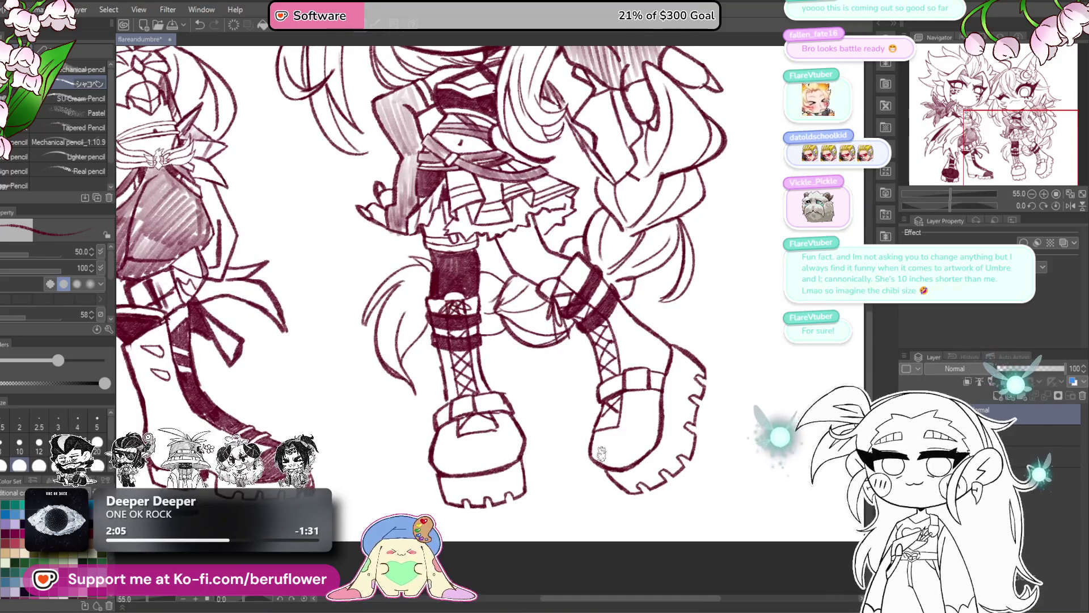
mouse_move(602, 454)
left_mouse_down()
mouse_move(476, 375)
mouse_move(479, 443)
left_mouse_up()
left_click_drag(525, 293, 529, 362)
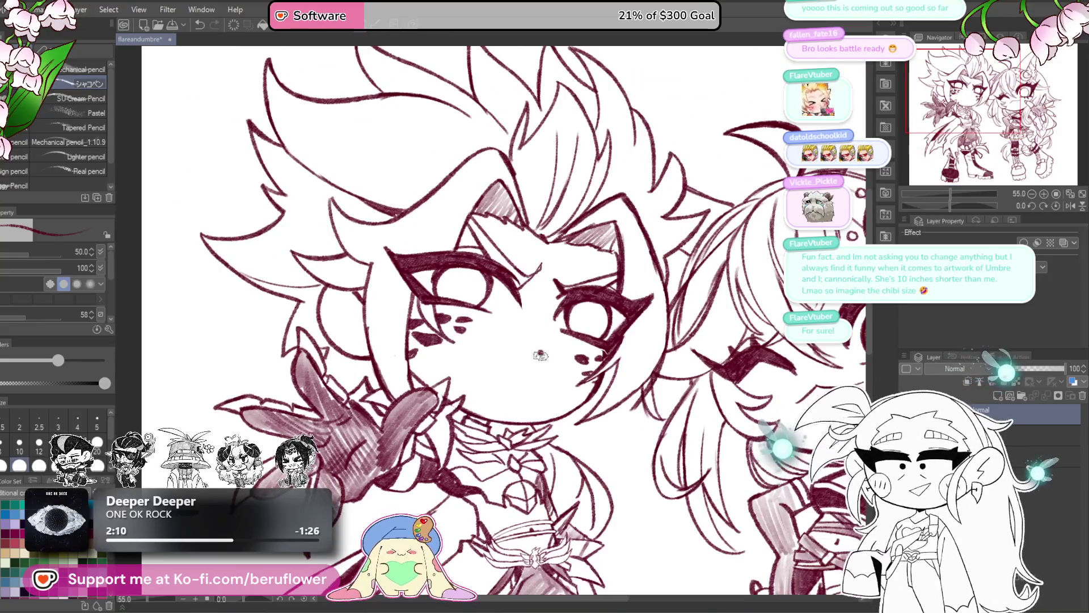
left_click_drag(709, 377, 692, 278)
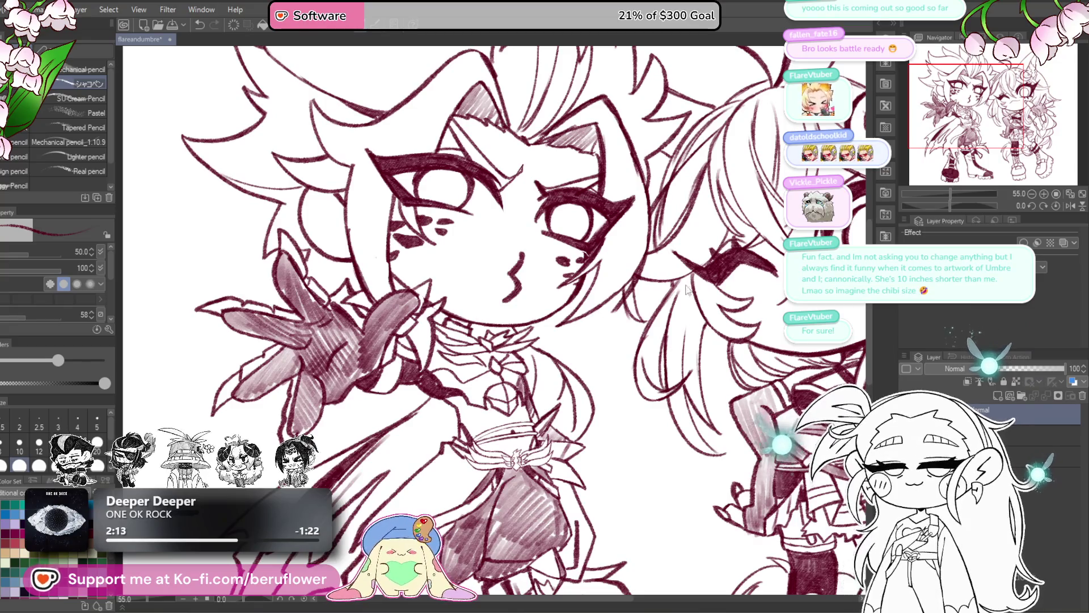
key("ctrl+z")
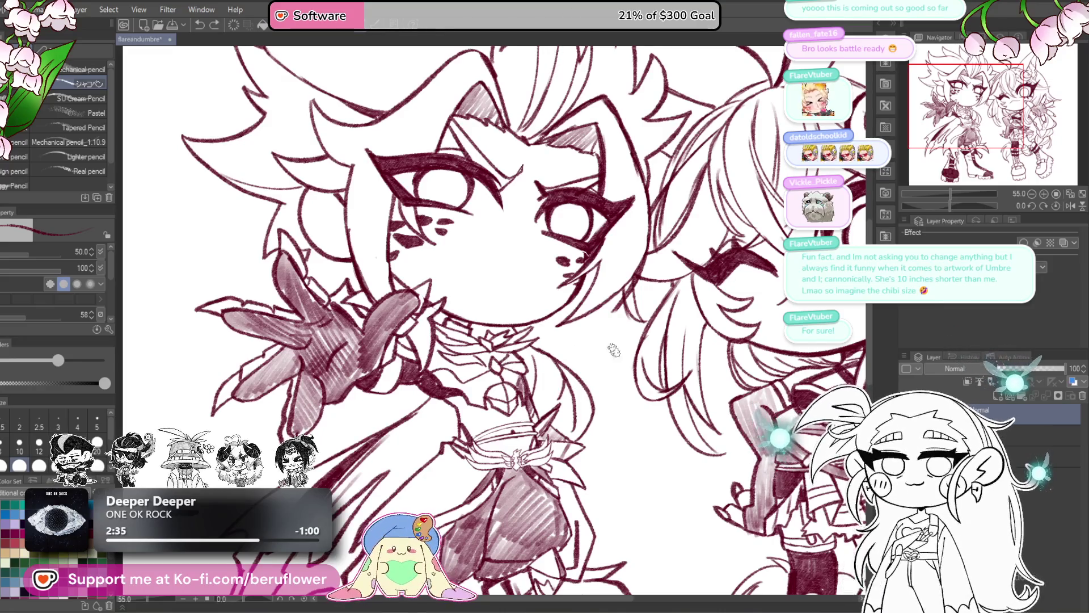
left_click_drag(634, 375, 638, 400)
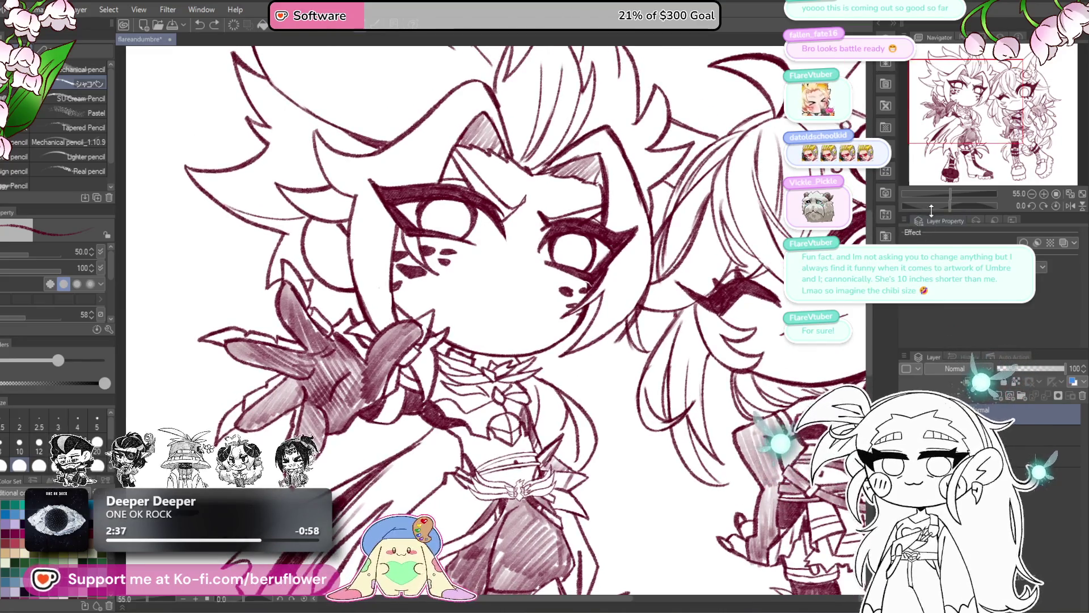
left_click_drag(931, 210, 931, 206)
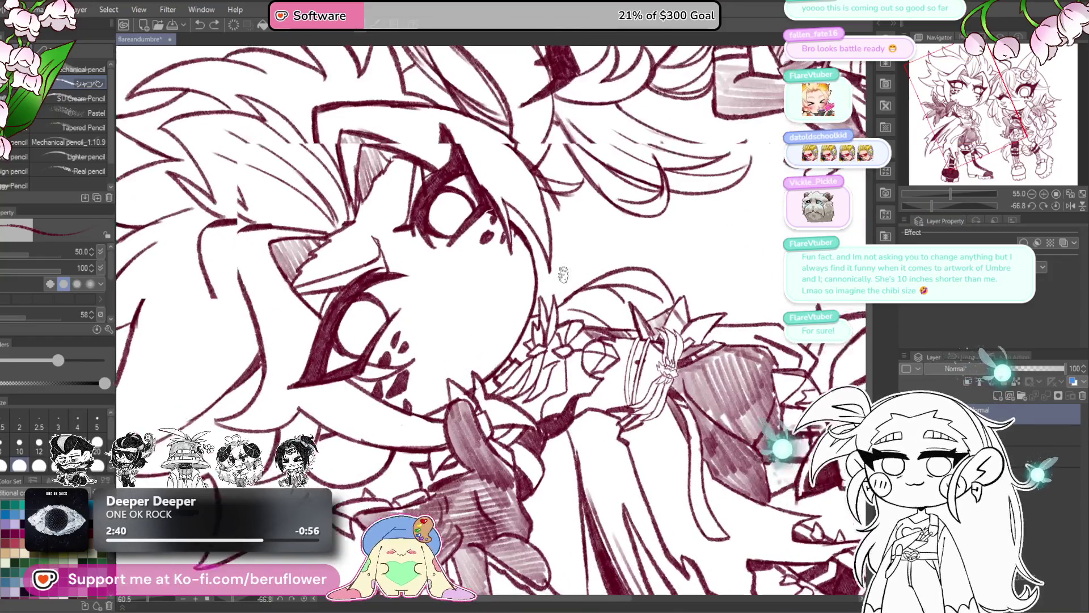
scroll(563, 274, "up", 1)
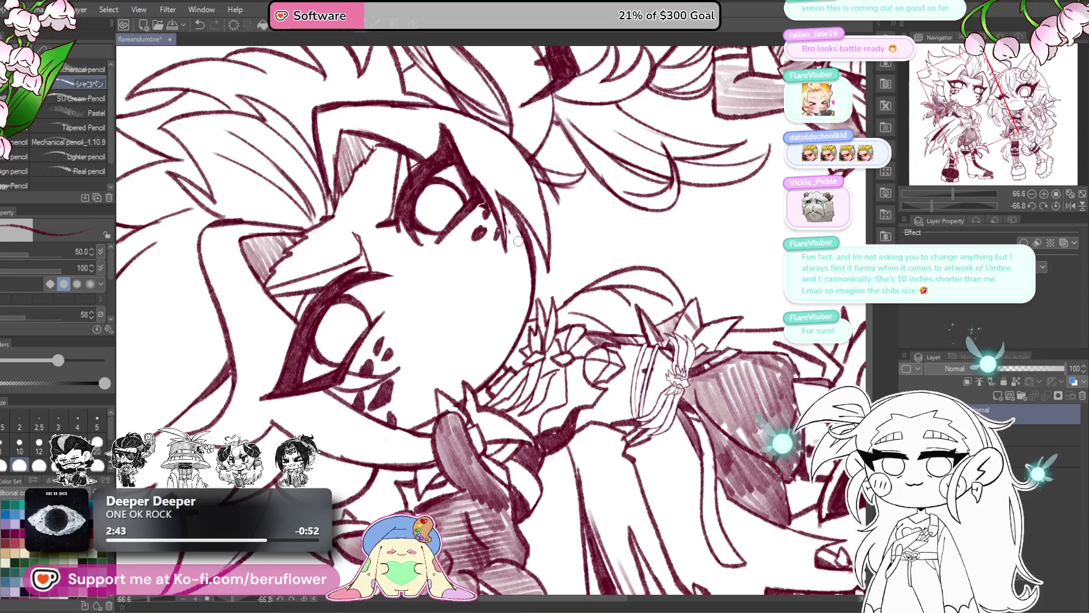
left_click(1053, 202)
scroll(561, 346, "down", 4)
scroll(559, 359, "up", 3)
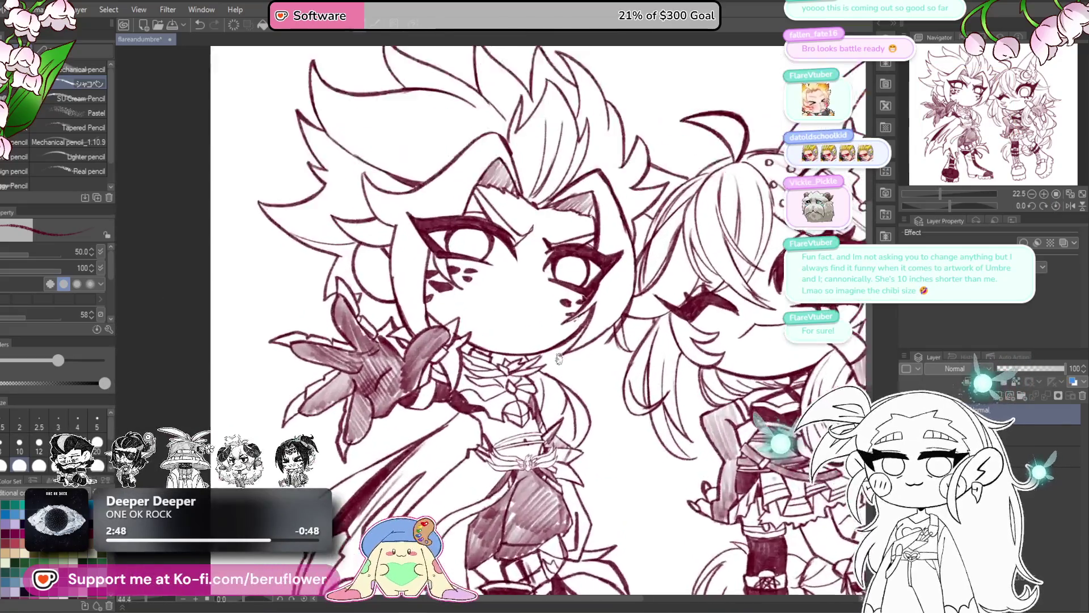
scroll(559, 359, "up", 2)
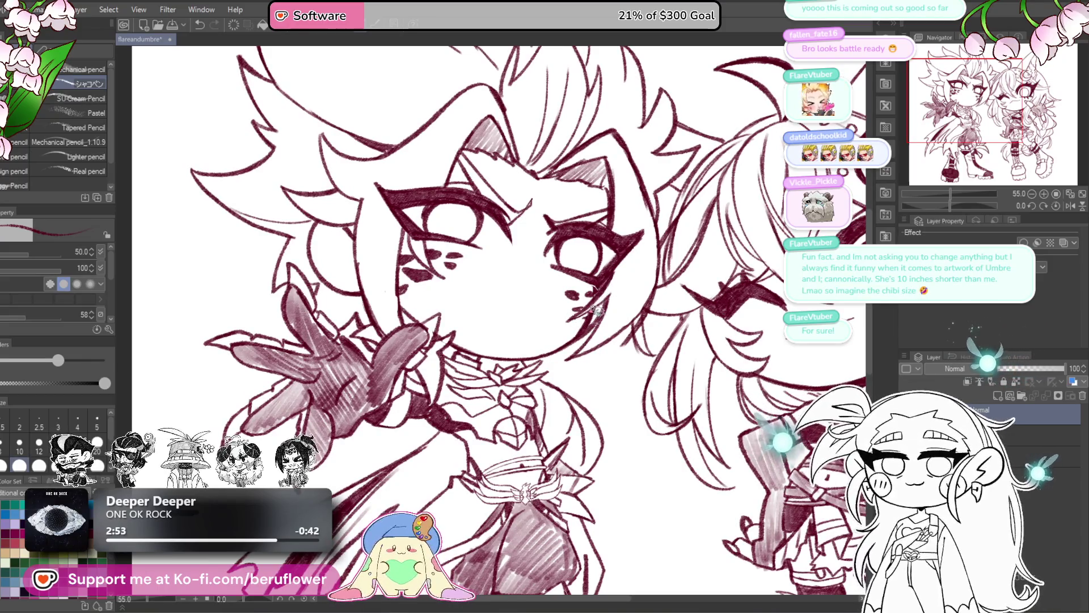
mouse_move(596, 309)
left_mouse_down()
mouse_move(584, 320)
mouse_move(596, 305)
left_mouse_up()
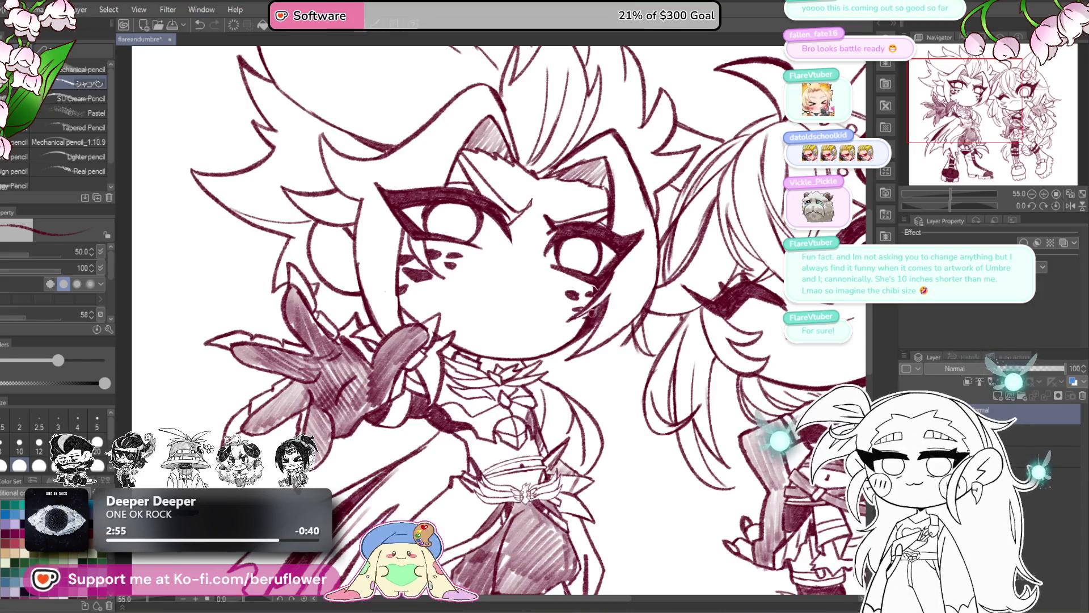
key("ctrl+z")
key("ctrl+z")
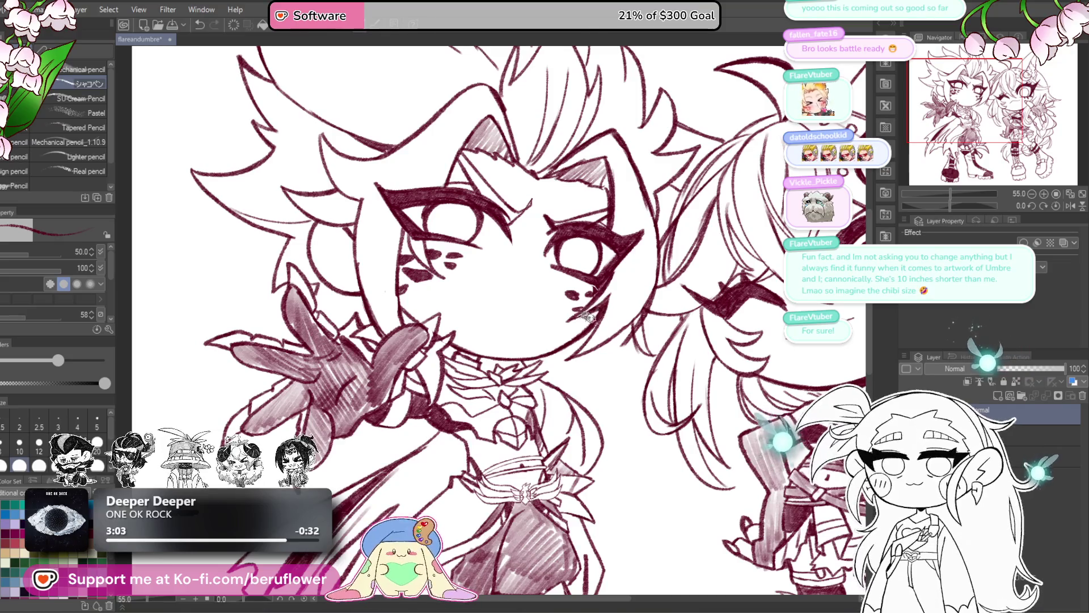
left_click_drag(590, 318, 631, 353)
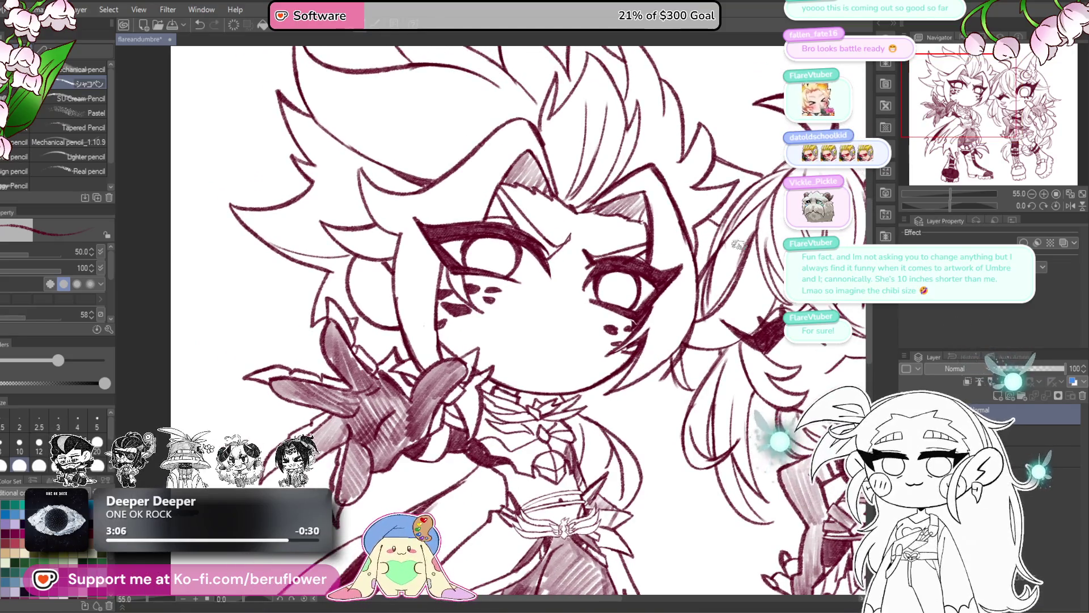
left_click_drag(689, 306, 677, 311)
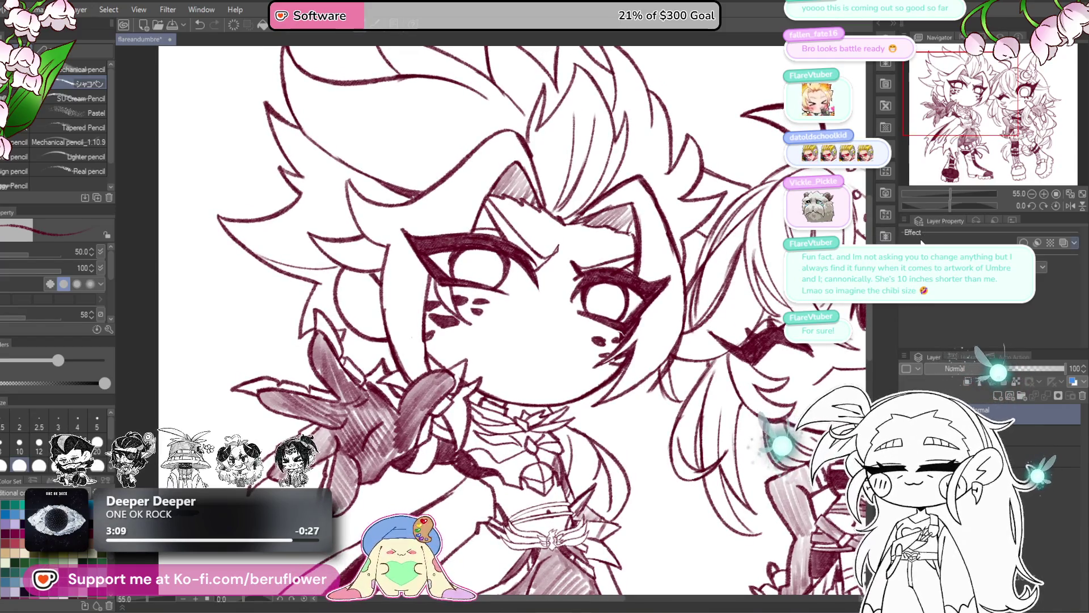
left_click_drag(951, 205, 938, 205)
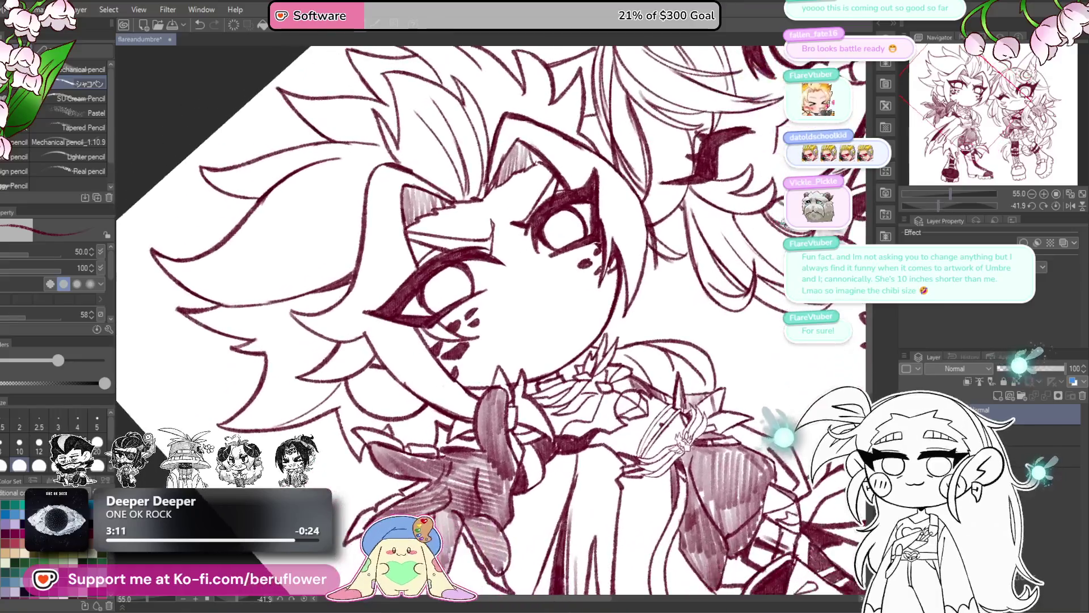
scroll(598, 316, "up", 6)
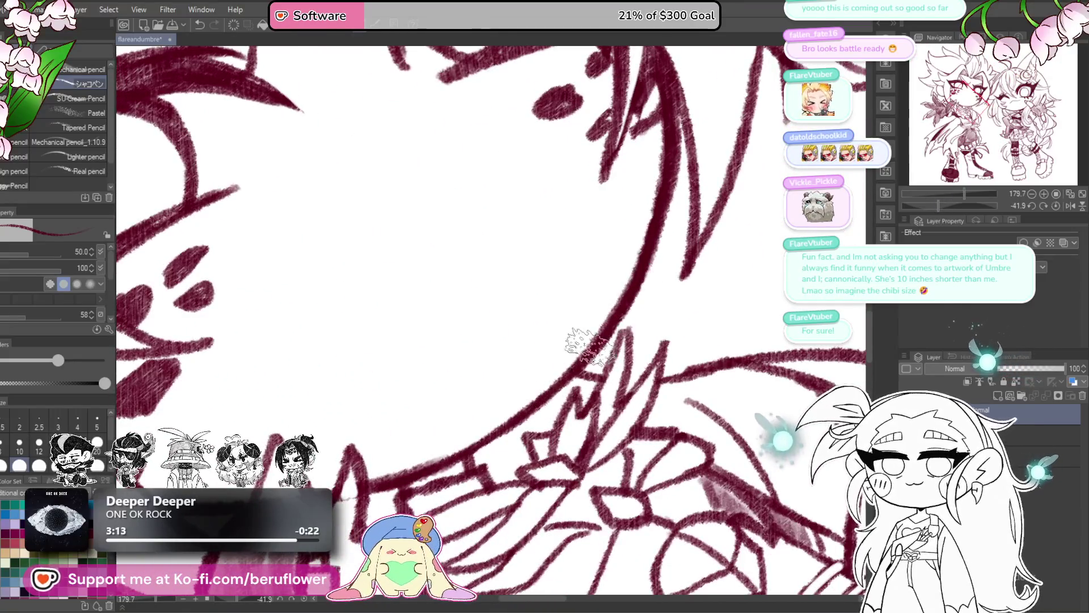
scroll(488, 437, "down", 3)
scroll(510, 413, "down", 5)
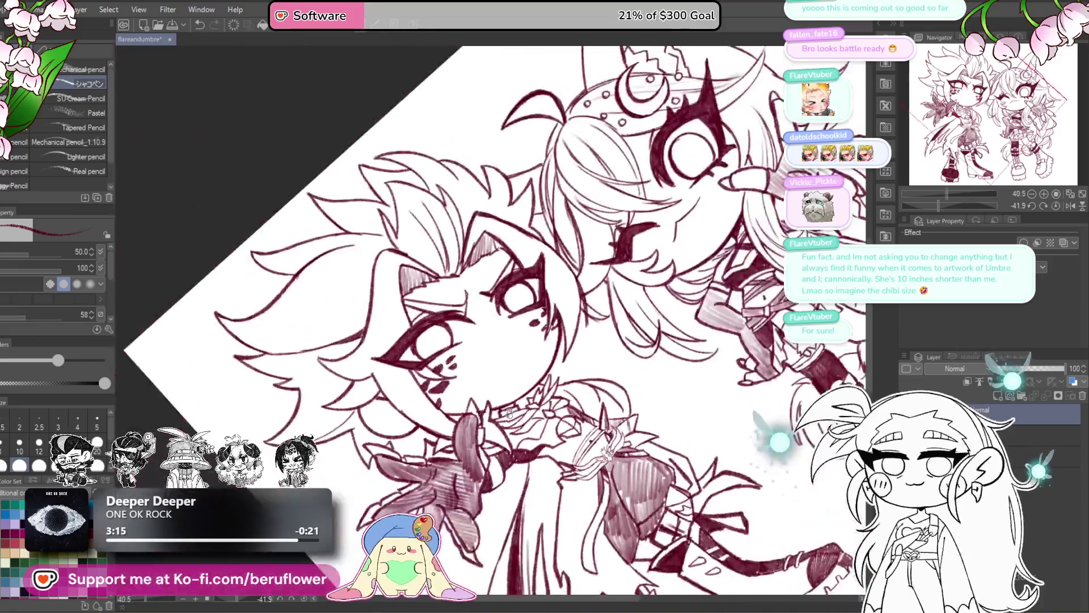
scroll(509, 411, "up", 2)
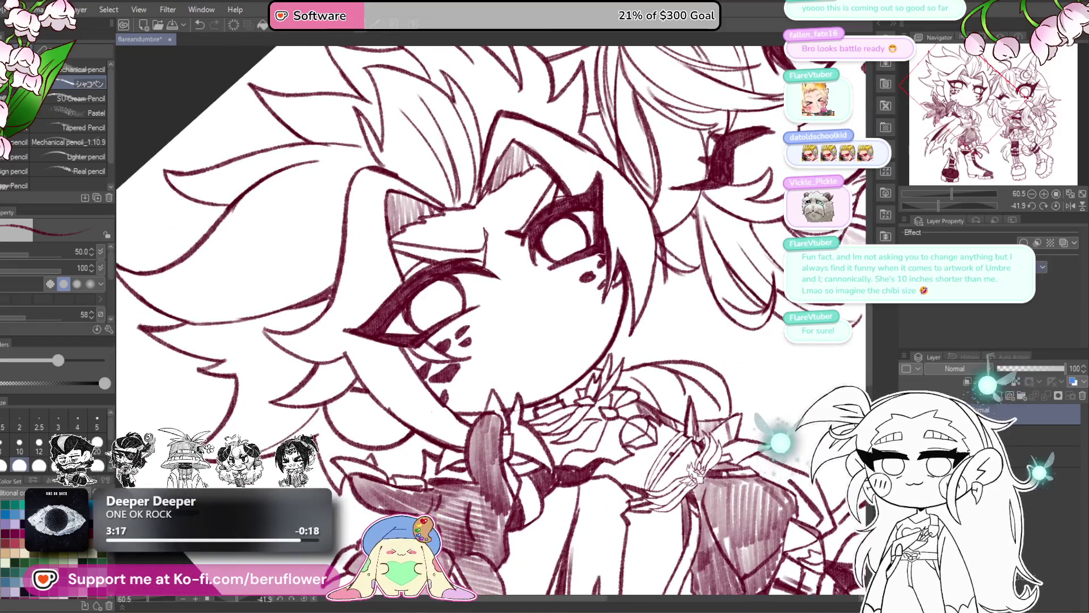
left_click(1047, 205)
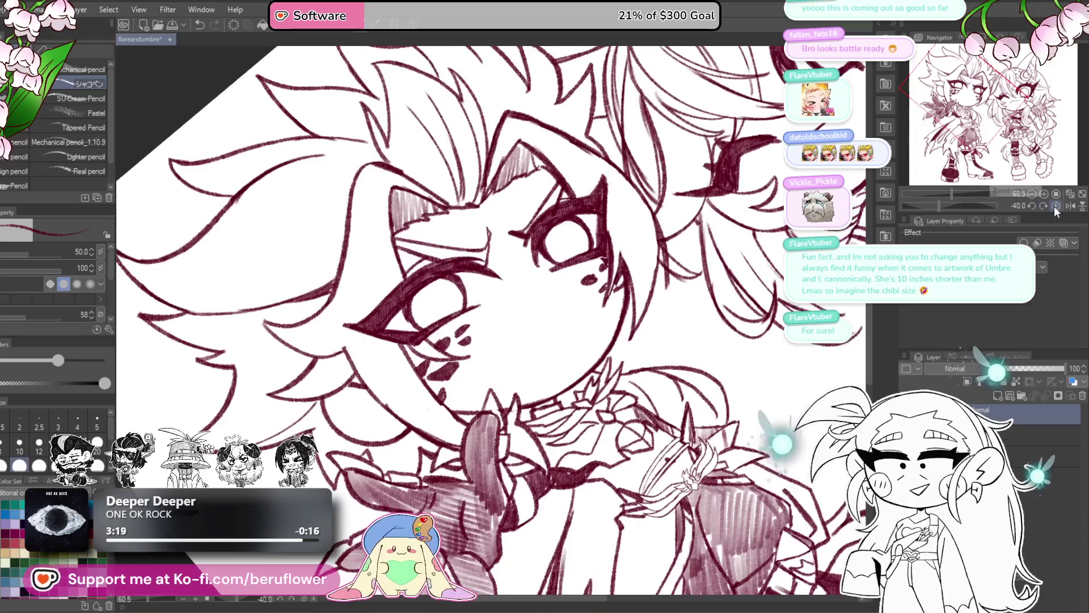
left_click(1054, 206)
scroll(608, 386, "down", 2)
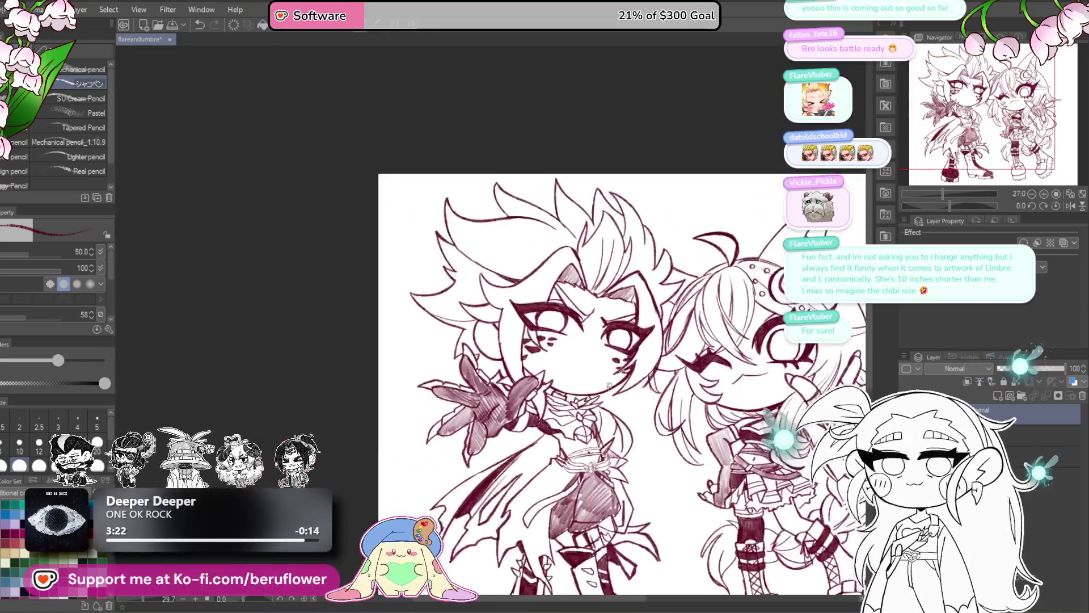
scroll(609, 386, "up", 3)
scroll(542, 350, "up", 1)
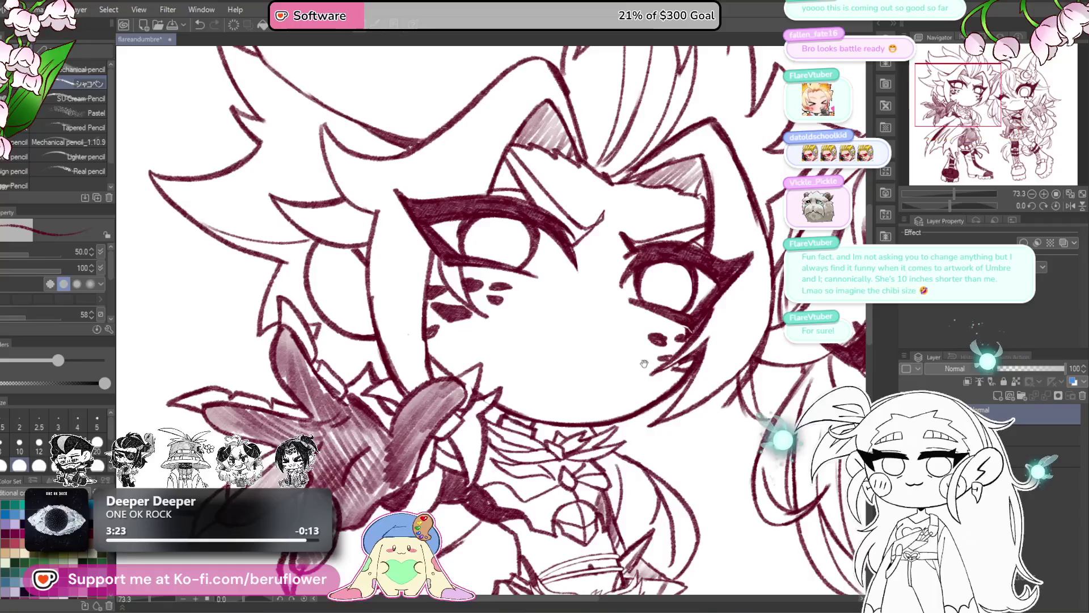
- Draw a thin mouth line on the face, try open-mouth curves, then undo them
left_click_drag(527, 290, 583, 298)
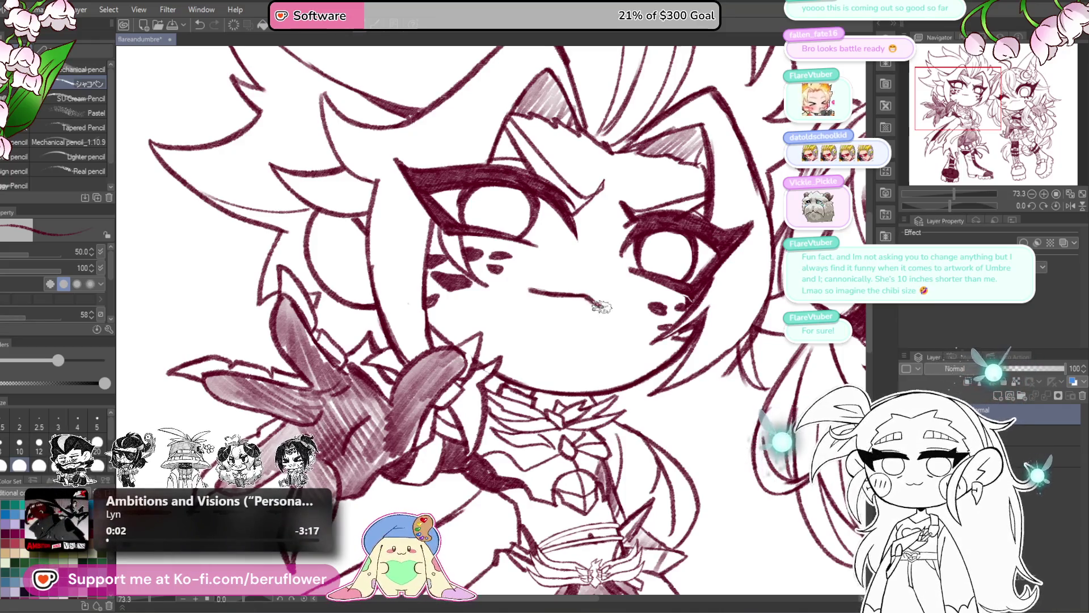
mouse_move(588, 306)
left_mouse_down()
mouse_move(629, 310)
mouse_move(668, 246)
left_mouse_up()
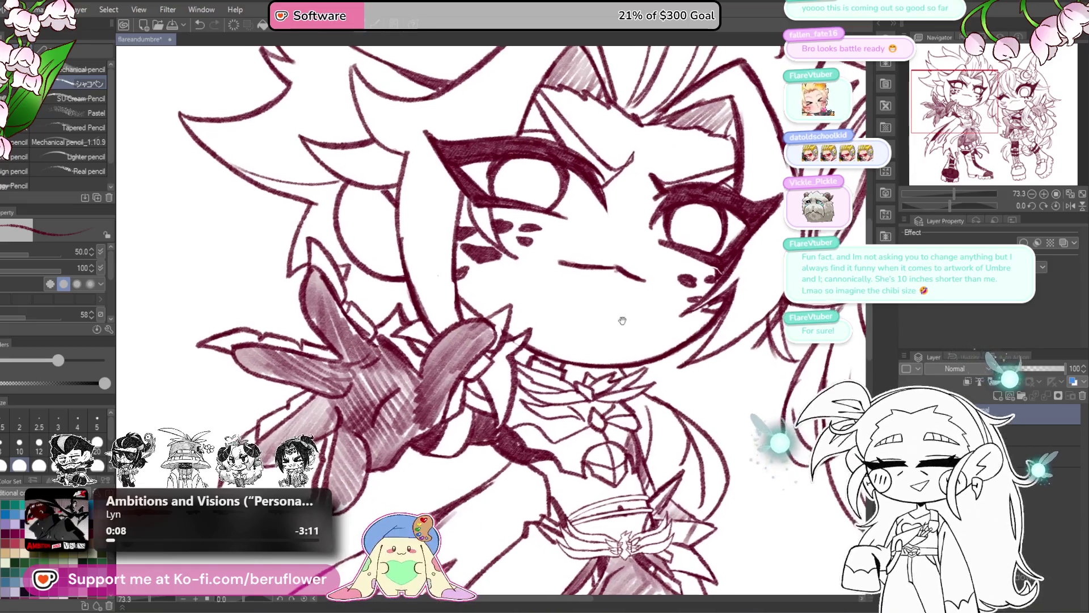
left_click_drag(635, 293, 640, 298)
left_click_drag(562, 263, 638, 271)
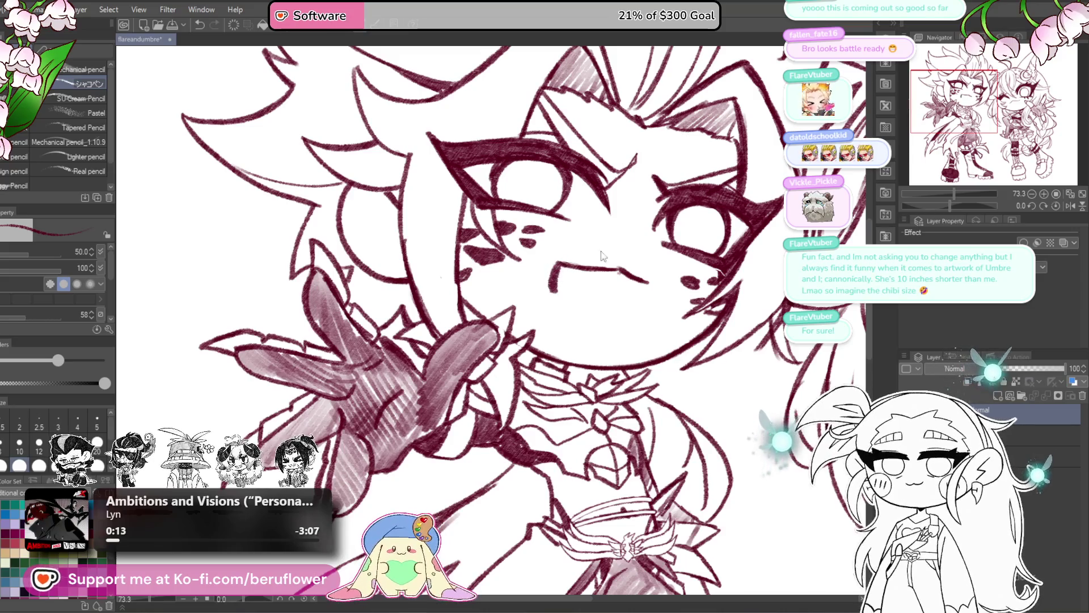
left_click_drag(555, 264, 593, 335)
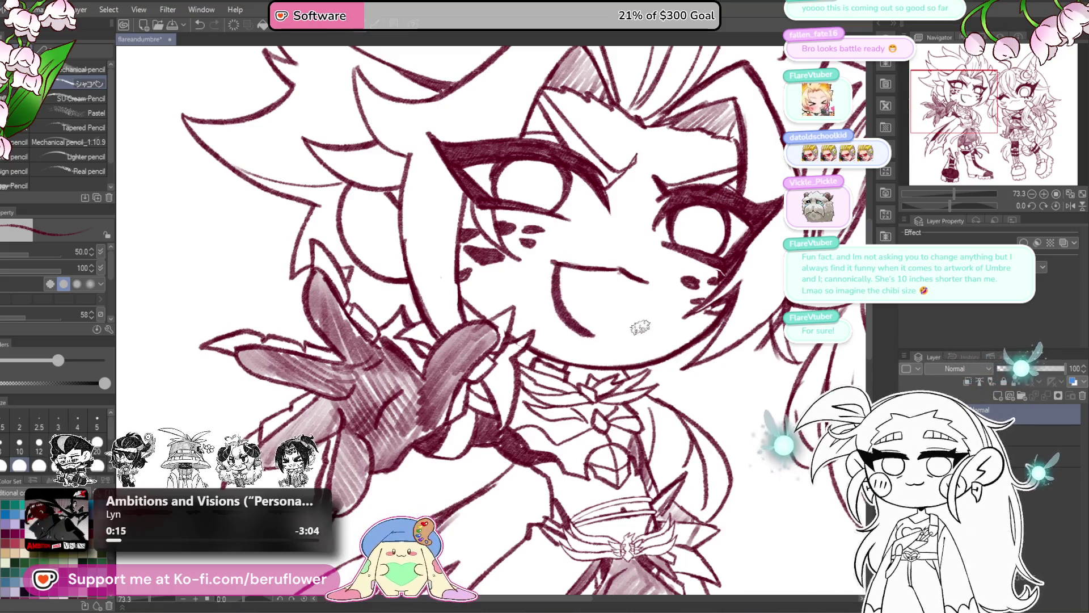
left_click_drag(640, 278, 605, 338)
key("ctrl+z")
key("ctrl+z")
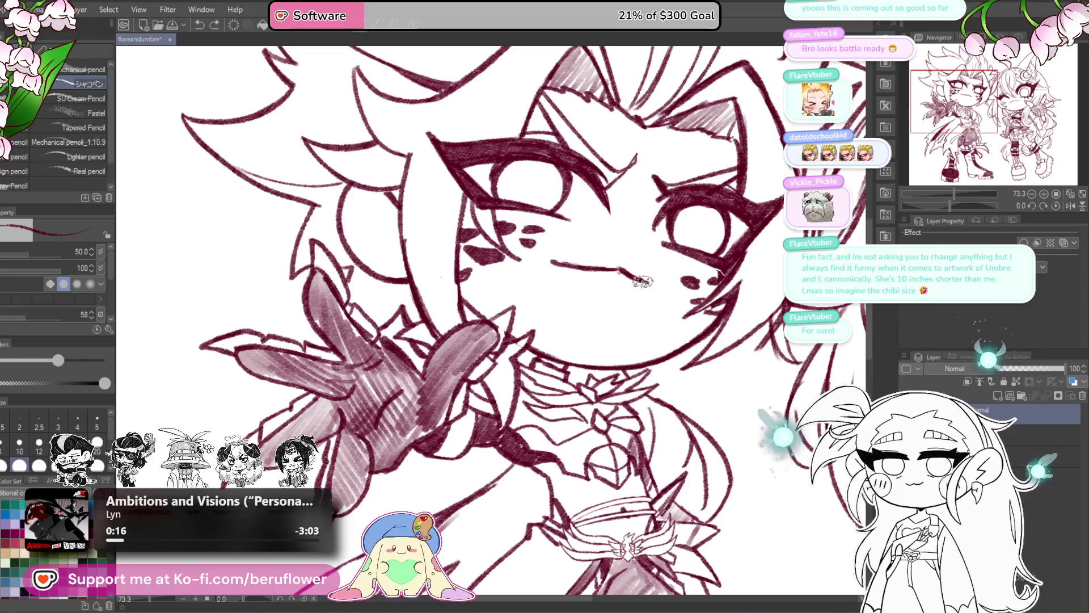
mouse_move(649, 281)
left_mouse_down()
mouse_move(624, 323)
mouse_move(566, 334)
mouse_move(544, 273)
mouse_move(555, 263)
mouse_move(579, 340)
mouse_move(630, 328)
mouse_move(650, 278)
left_mouse_up()
key("ctrl+z")
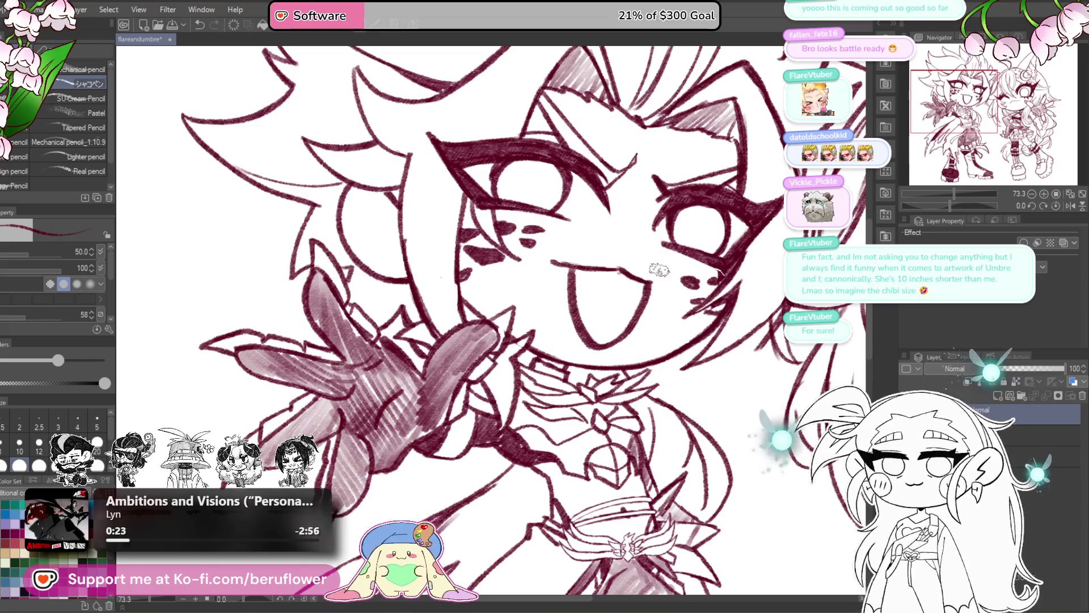
- Undo back to a closed mouth line and redraw its curved right tail
scroll(659, 270, "down", 5)
scroll(585, 269, "up", 3)
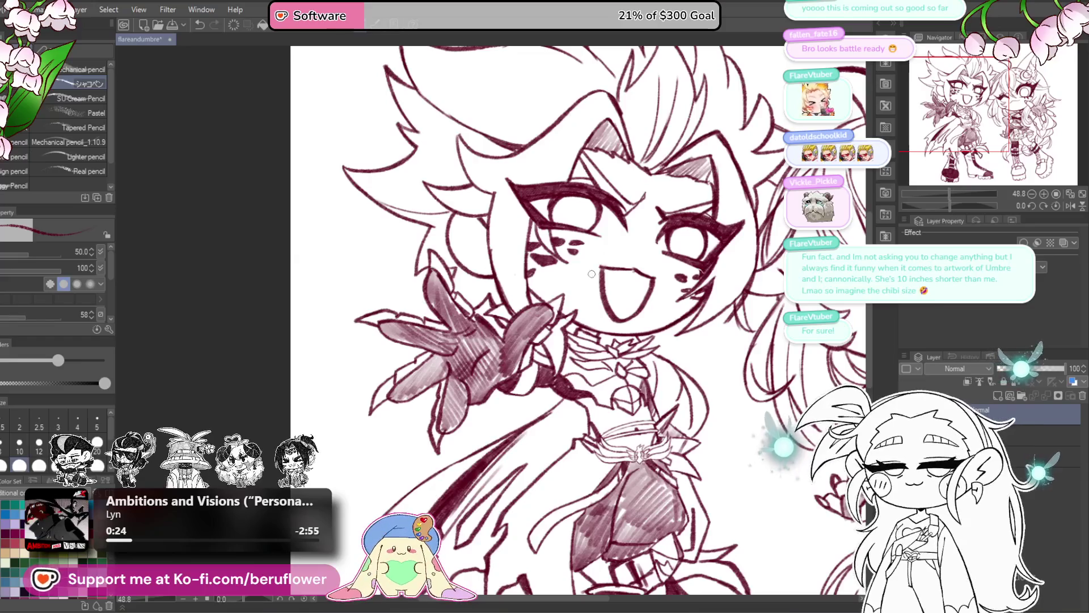
scroll(595, 258, "down", 4)
scroll(612, 239, "up", 5)
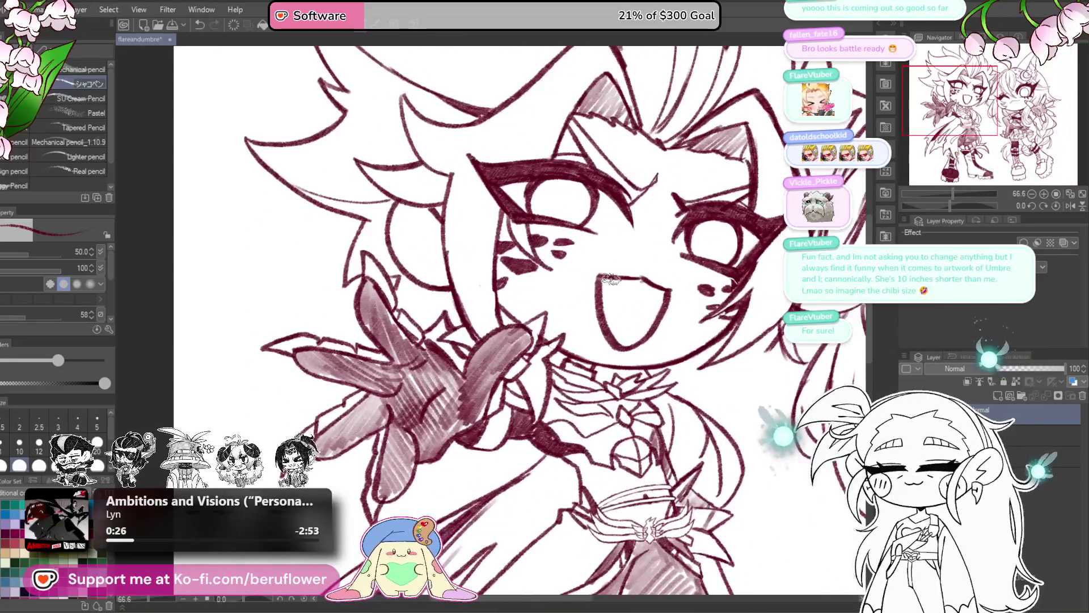
mouse_move(761, 301)
left_mouse_down()
mouse_move(708, 318)
mouse_move(742, 324)
left_mouse_up()
key("ctrl+z")
key("ctrl+z")
key("ctrl+z")
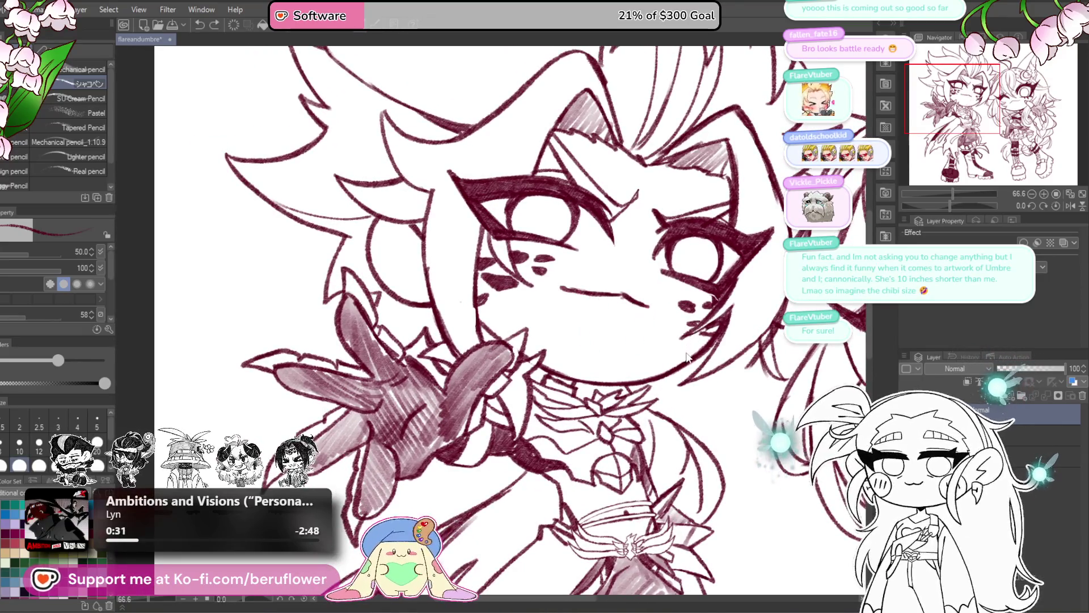
key("ctrl+z")
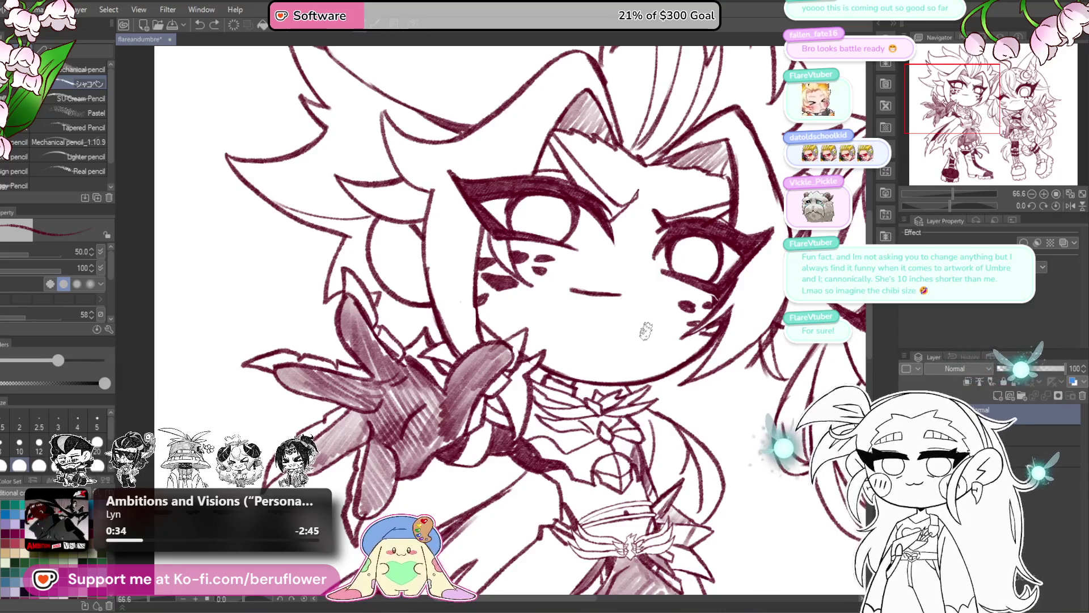
left_click_drag(620, 294, 658, 306)
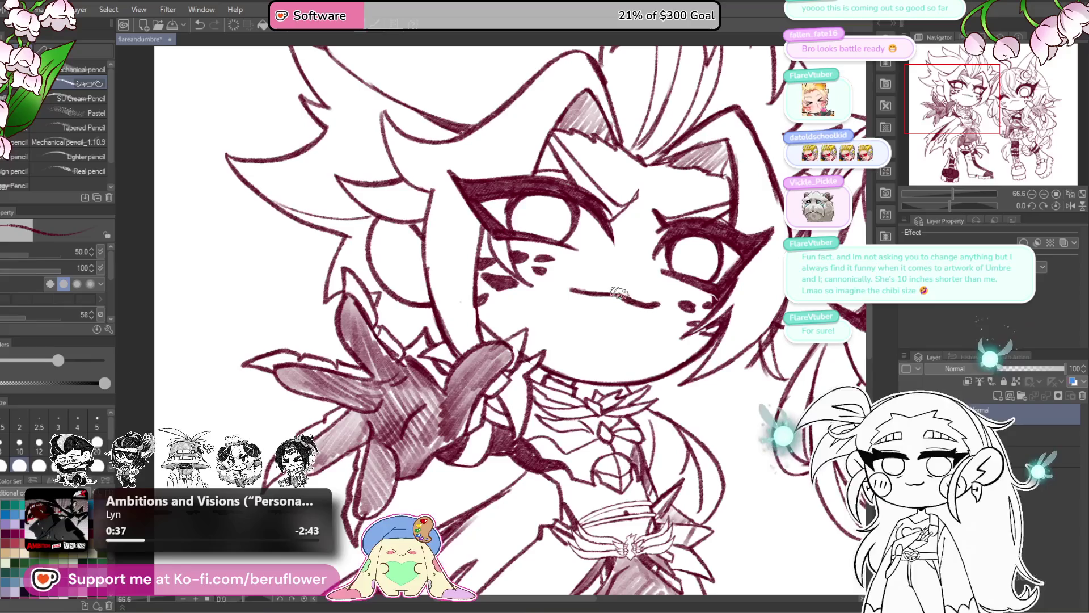
- Bring the character's face into view and reset the canvas rotation to straight
scroll(594, 318, "down", 5)
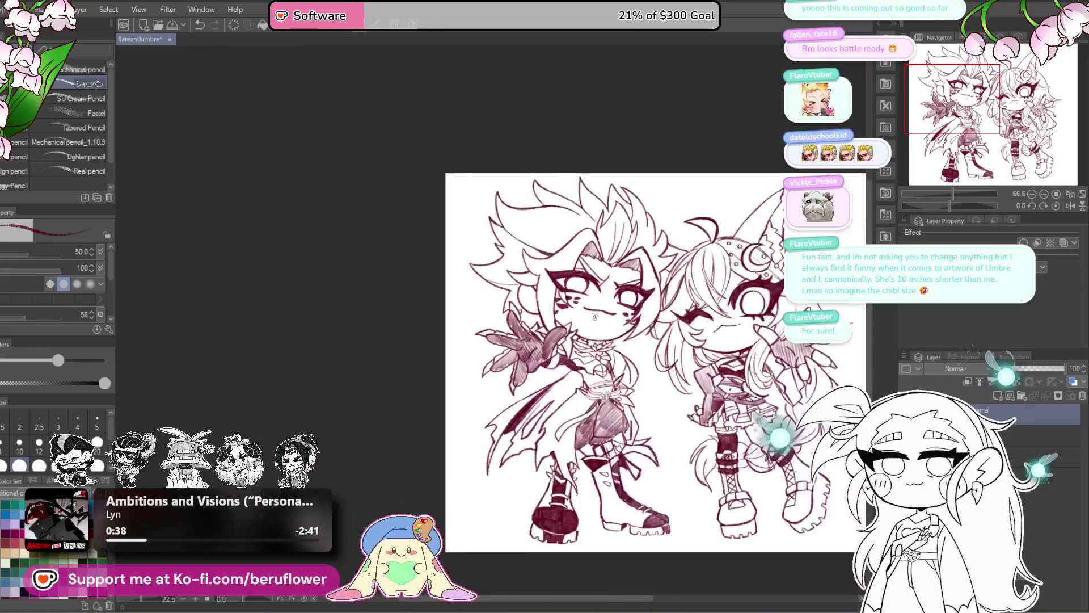
scroll(595, 317, "up", 2)
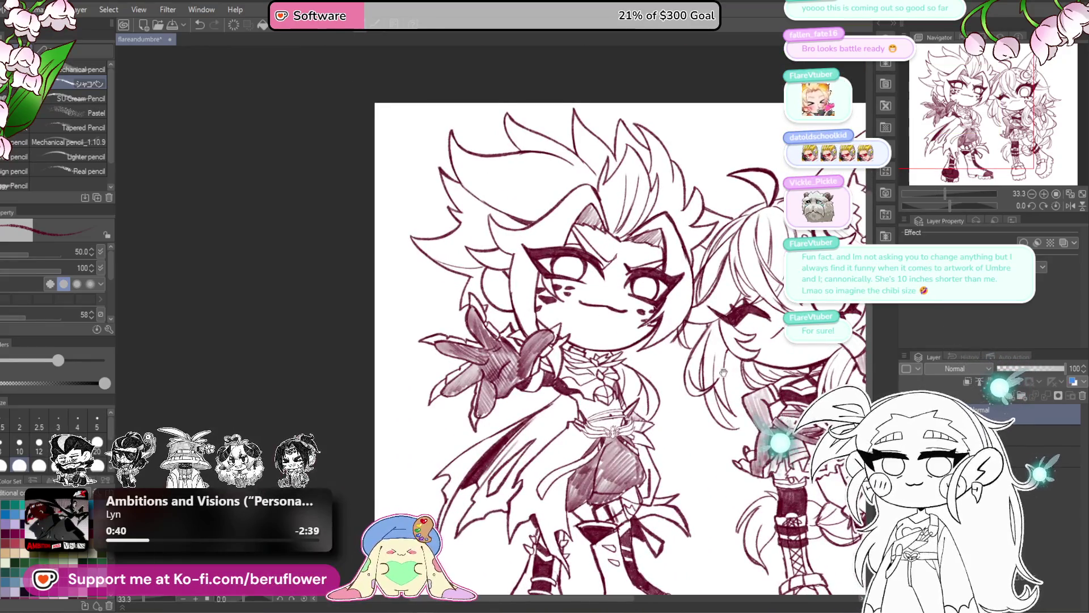
left_click_drag(723, 372, 684, 388)
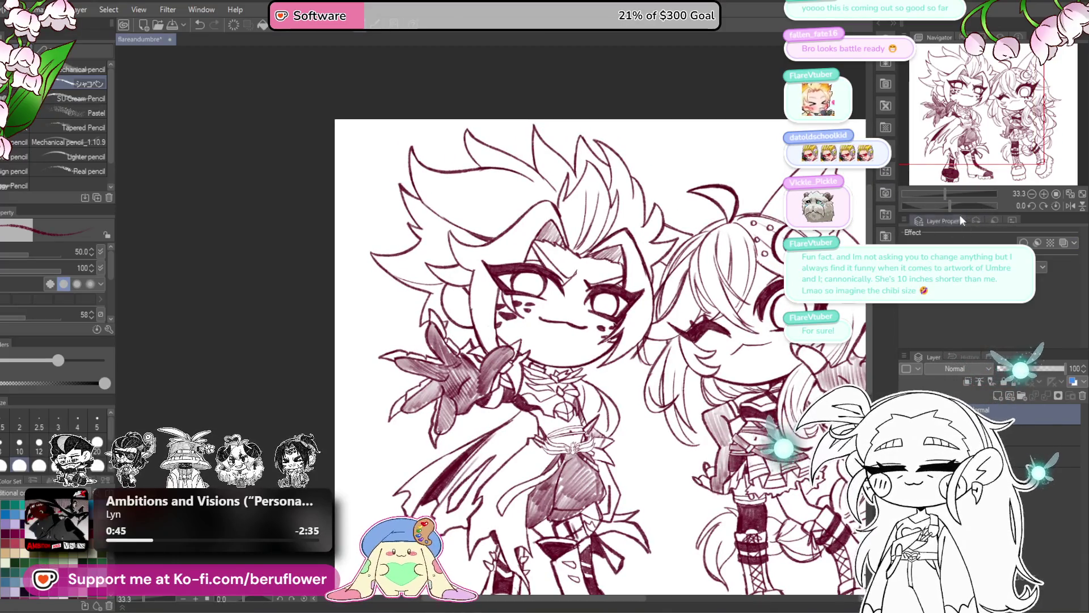
left_click_drag(950, 205, 935, 205)
scroll(676, 366, "up", 7)
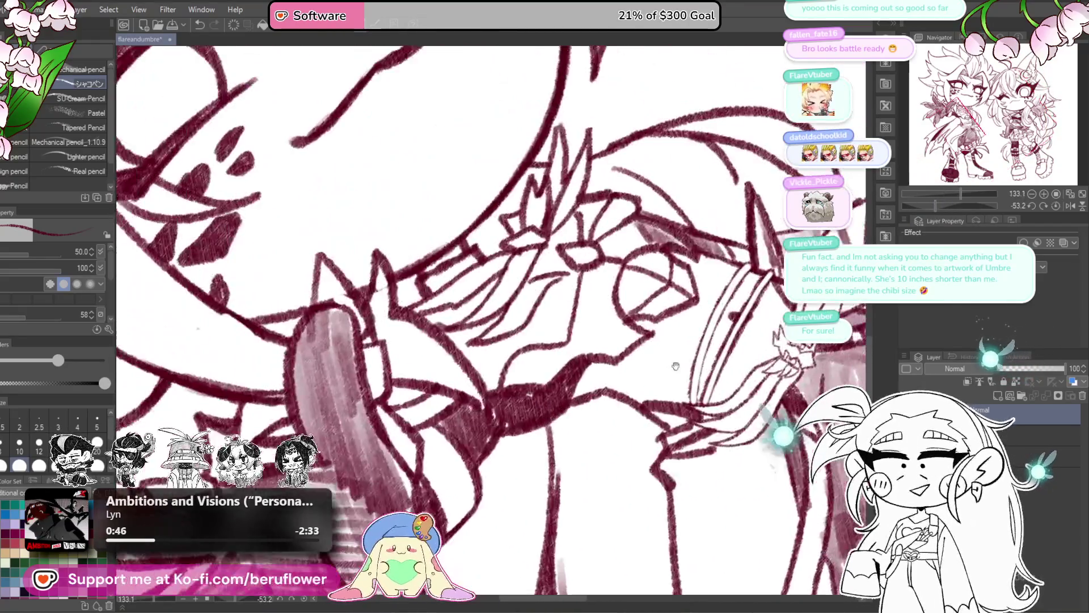
left_click_drag(676, 366, 788, 547)
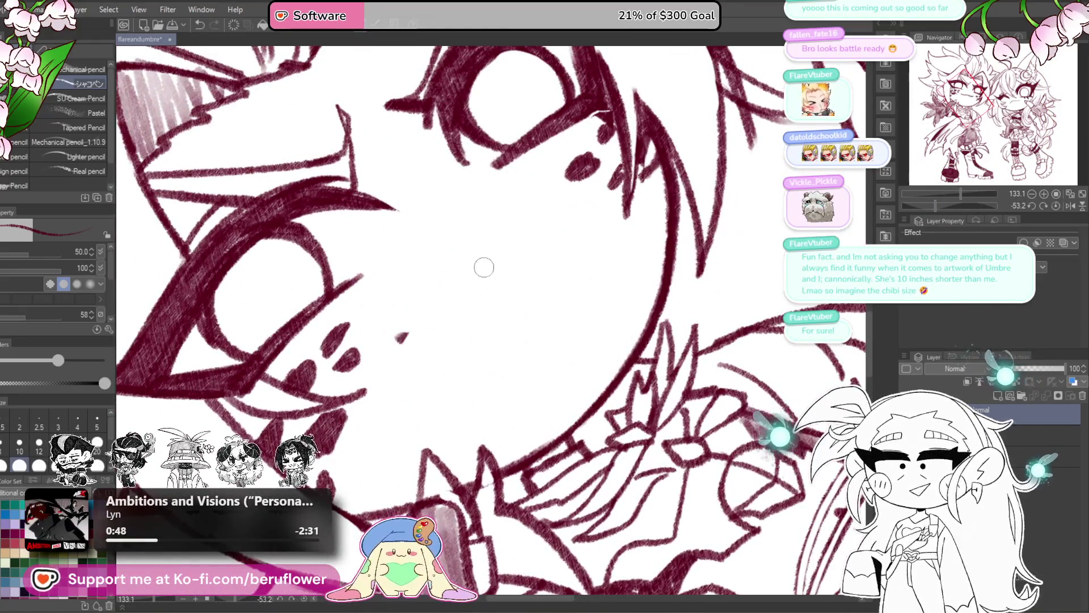
left_click(1044, 202)
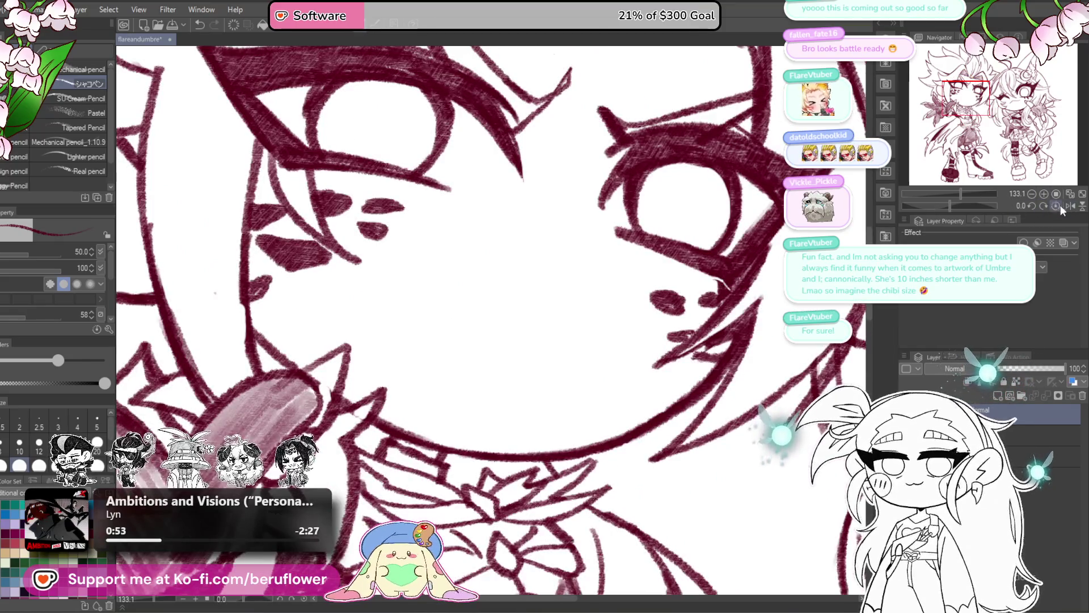
- Sketch a curved mouth stroke, then redraw it as a single peaked line
left_click_drag(425, 356, 515, 268)
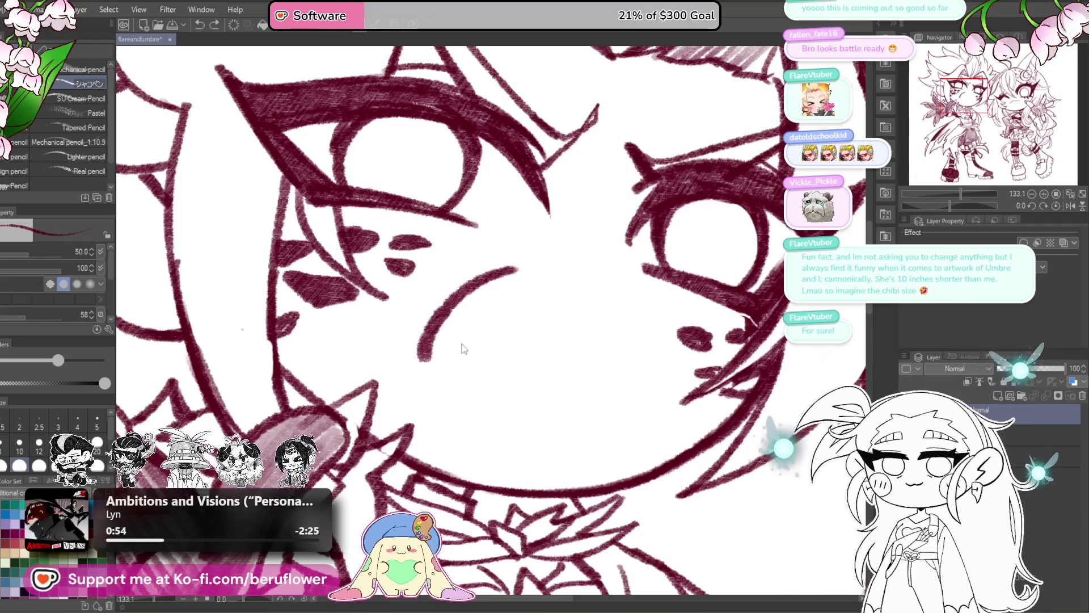
key("ctrl+z")
mouse_move(419, 386)
left_mouse_down()
mouse_move(455, 291)
mouse_move(442, 291)
mouse_move(560, 350)
left_mouse_up()
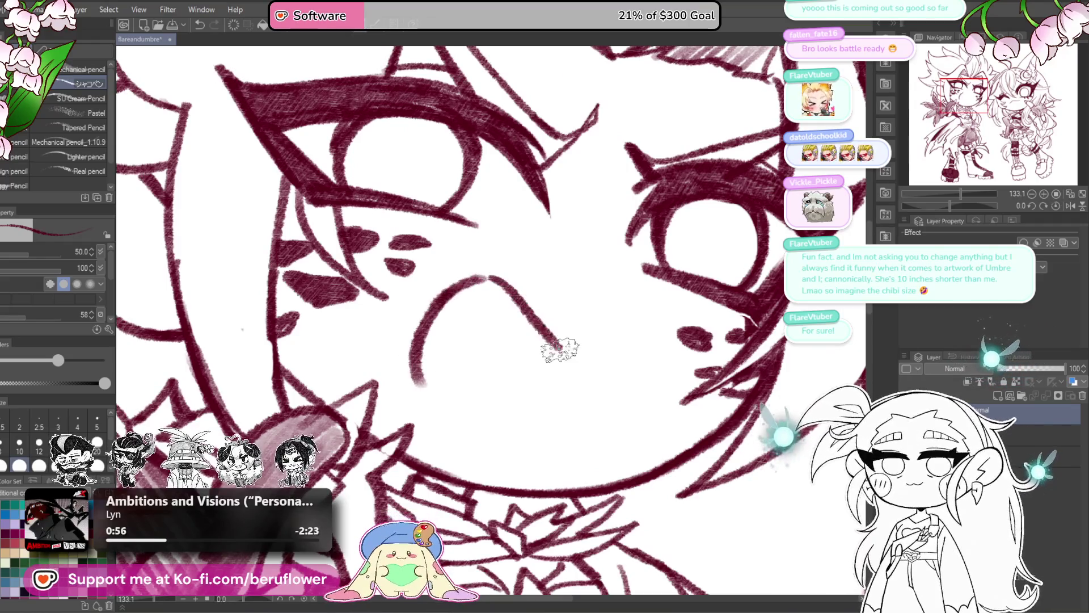
- Try an open-mouth outline with a short inner line, then undo both strokes
scroll(619, 285, "down", 5)
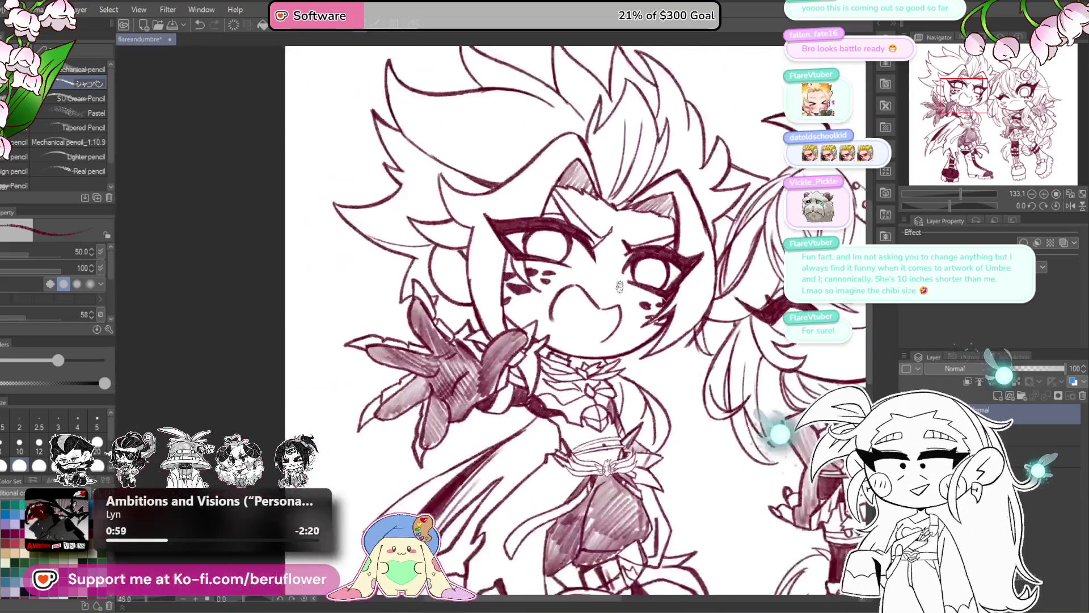
scroll(561, 288, "up", 2)
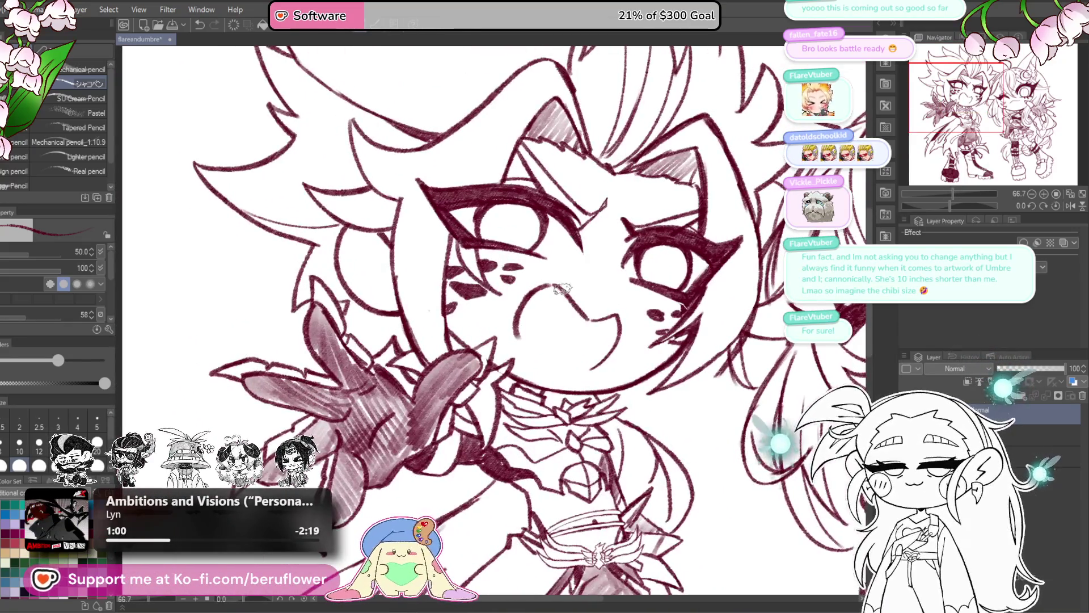
mouse_move(561, 288)
left_mouse_down()
mouse_move(548, 281)
mouse_move(513, 318)
mouse_move(530, 354)
mouse_move(615, 352)
left_mouse_up()
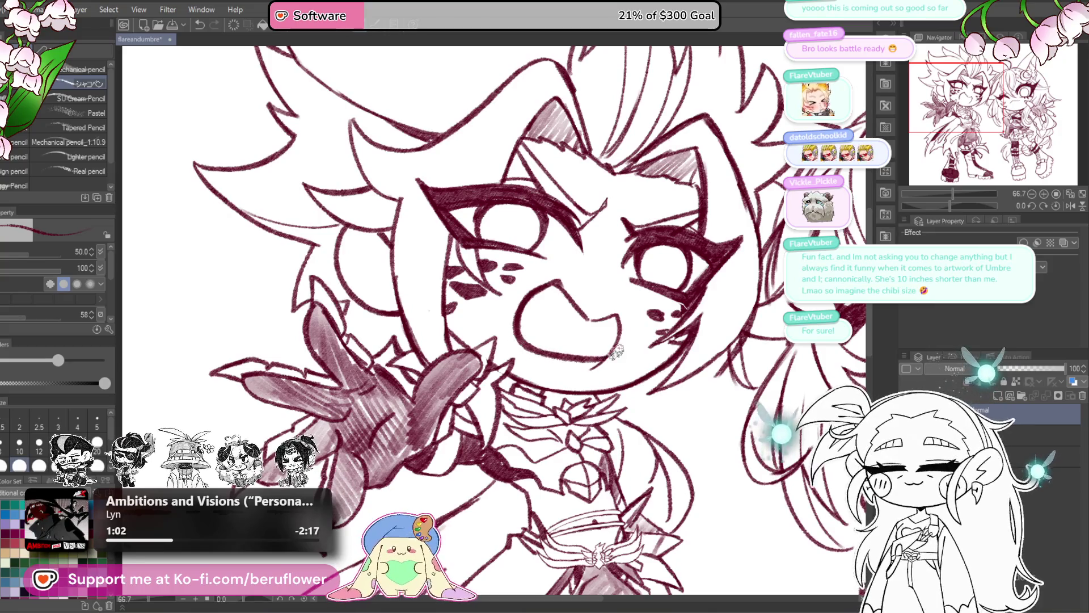
scroll(617, 352, "down", 4)
scroll(617, 352, "up", 3)
mouse_move(534, 302)
left_mouse_down()
mouse_move(547, 328)
mouse_move(570, 319)
left_mouse_up()
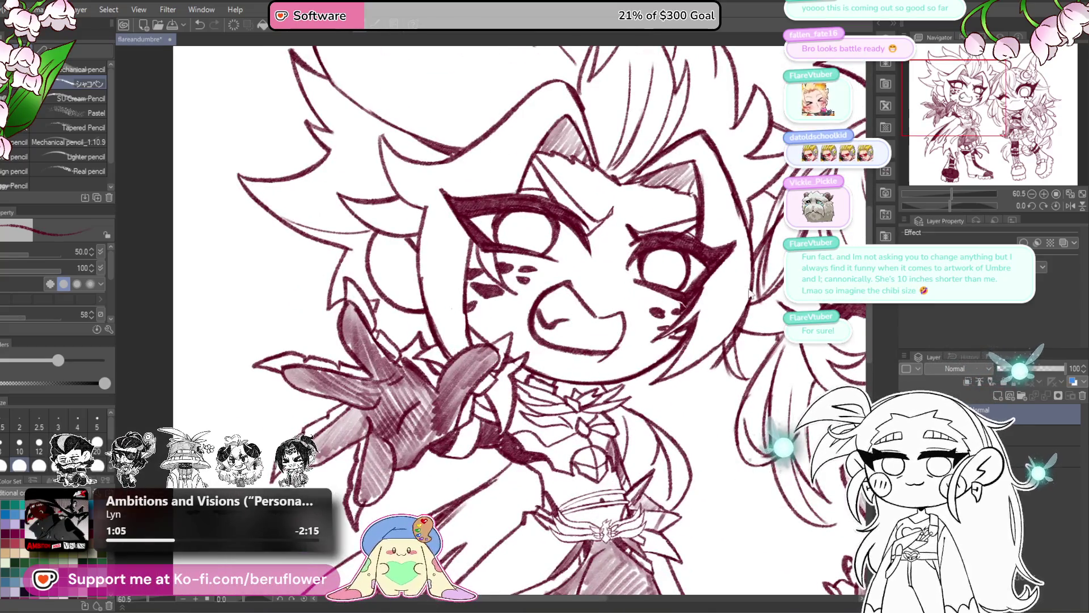
key("ctrl+z")
key("ctrl+z")
key("ctrl+z")
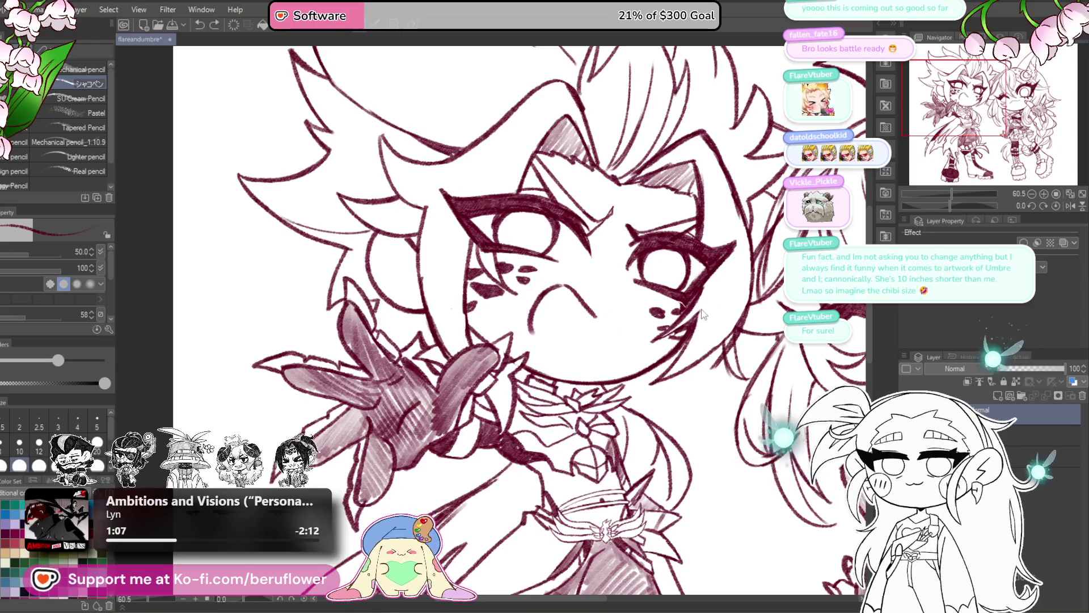
key("ctrl+z")
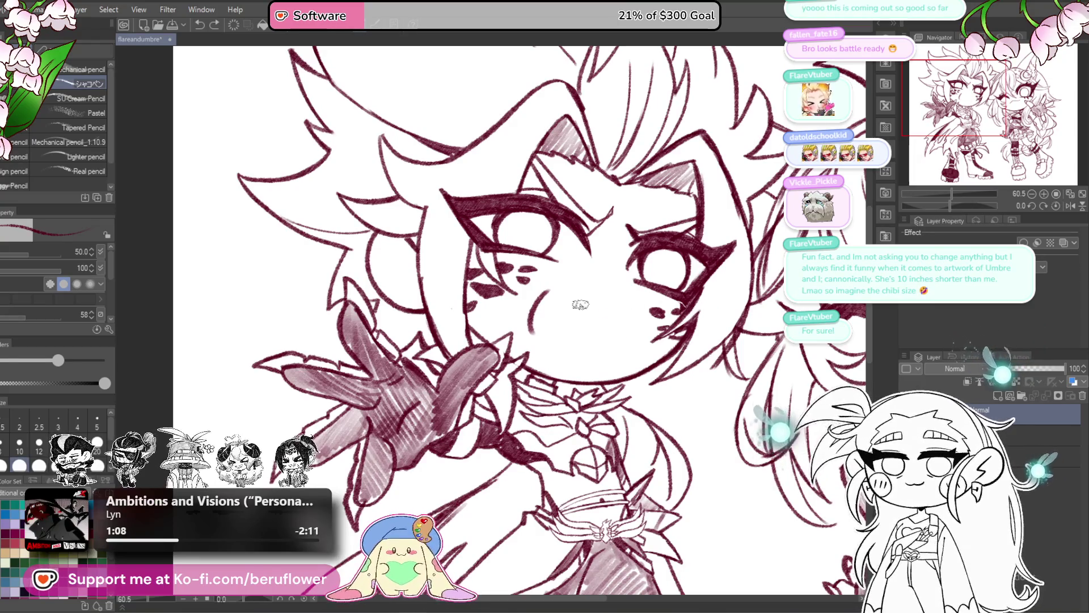
mouse_move(586, 306)
left_mouse_down()
mouse_move(522, 261)
mouse_move(586, 333)
mouse_move(578, 338)
left_mouse_up()
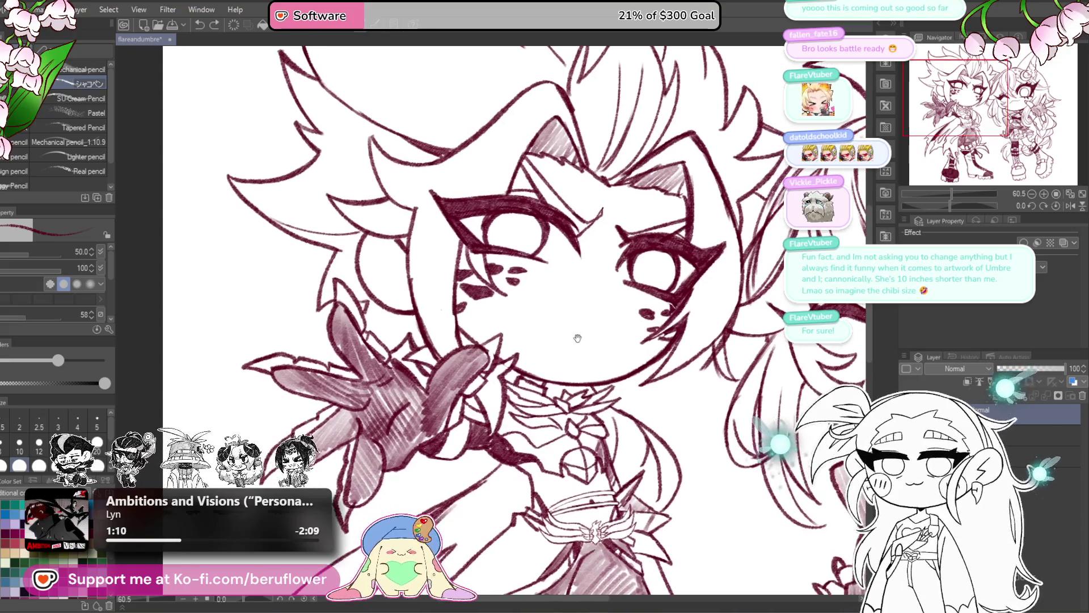
- Draw the open mouth from a diagonal stroke and thicken its right and bottom outline
left_click_drag(563, 294, 587, 308)
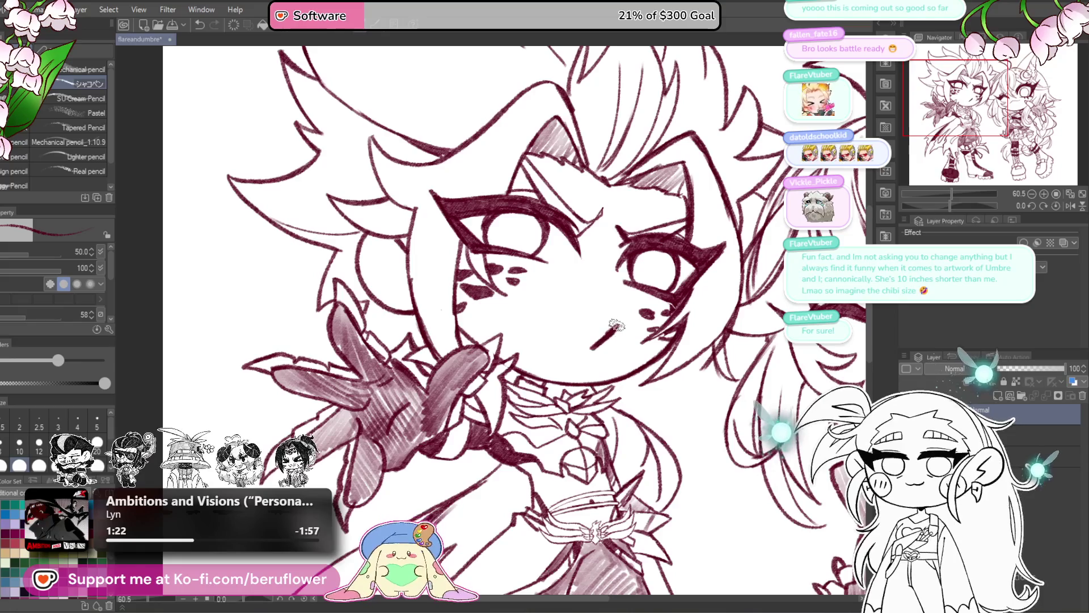
mouse_move(617, 324)
left_mouse_down()
mouse_move(606, 309)
mouse_move(548, 291)
mouse_move(543, 336)
mouse_move(578, 355)
left_mouse_up()
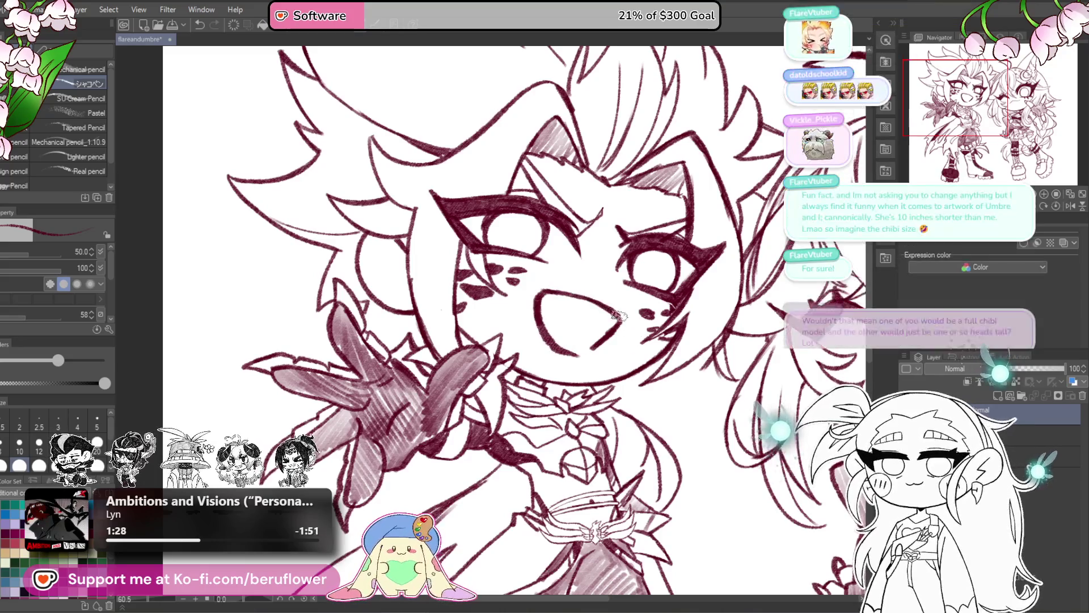
left_click_drag(575, 310, 570, 304)
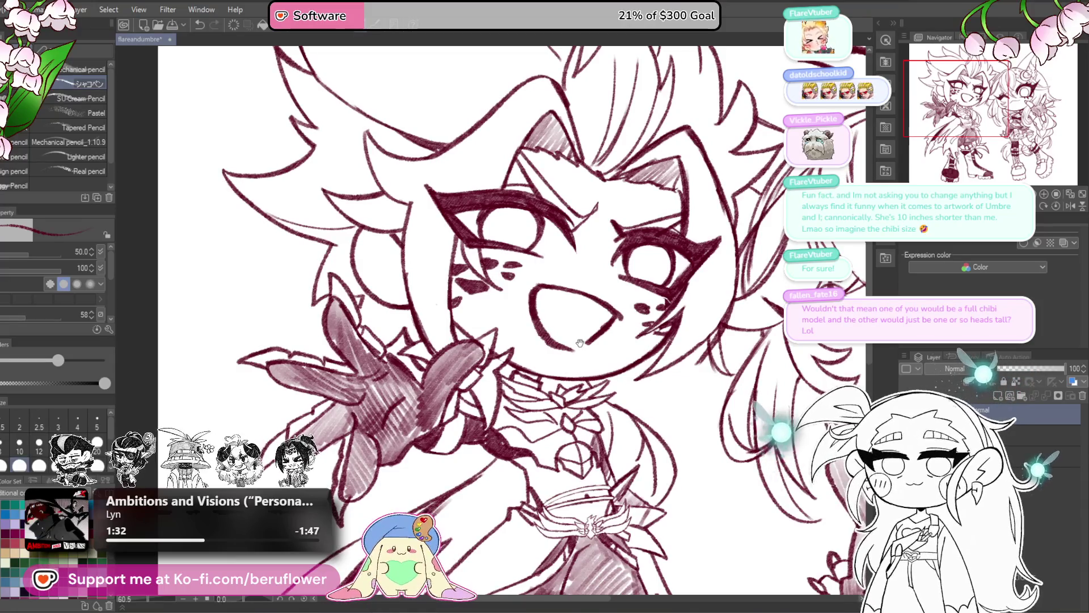
mouse_move(626, 302)
left_mouse_down()
mouse_move(584, 349)
mouse_move(562, 352)
left_mouse_up()
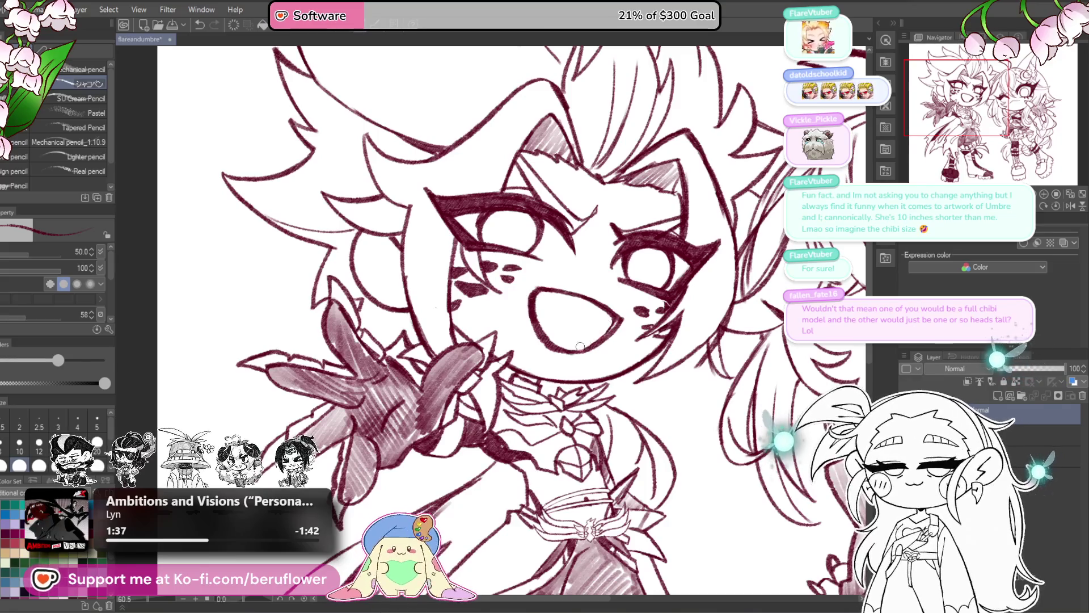
scroll(600, 315, "down", 5)
scroll(599, 309, "up", 6)
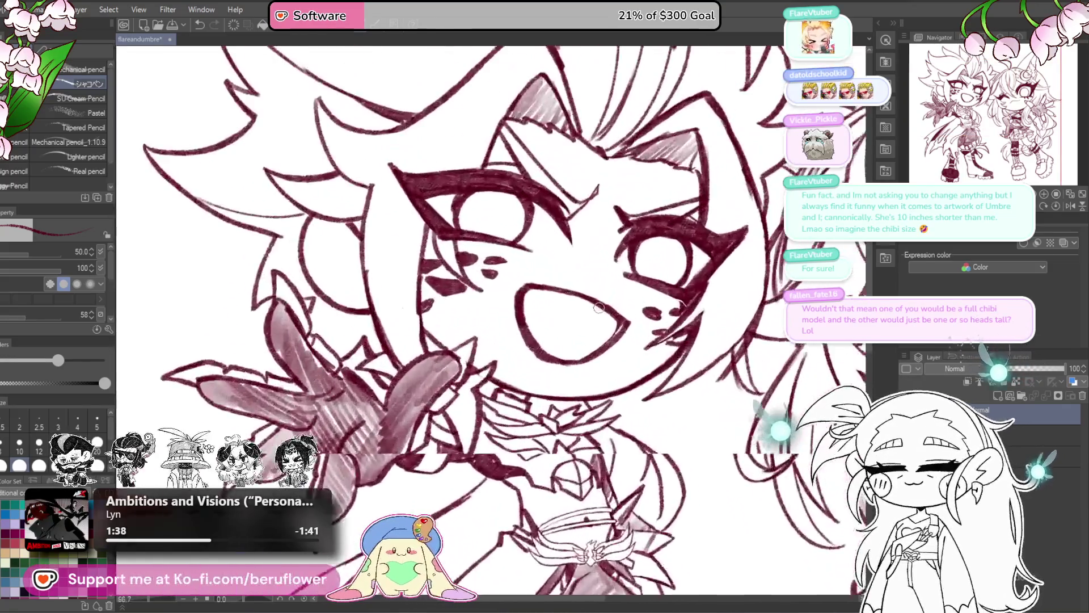
scroll(599, 308, "down", 2)
scroll(599, 308, "up", 4)
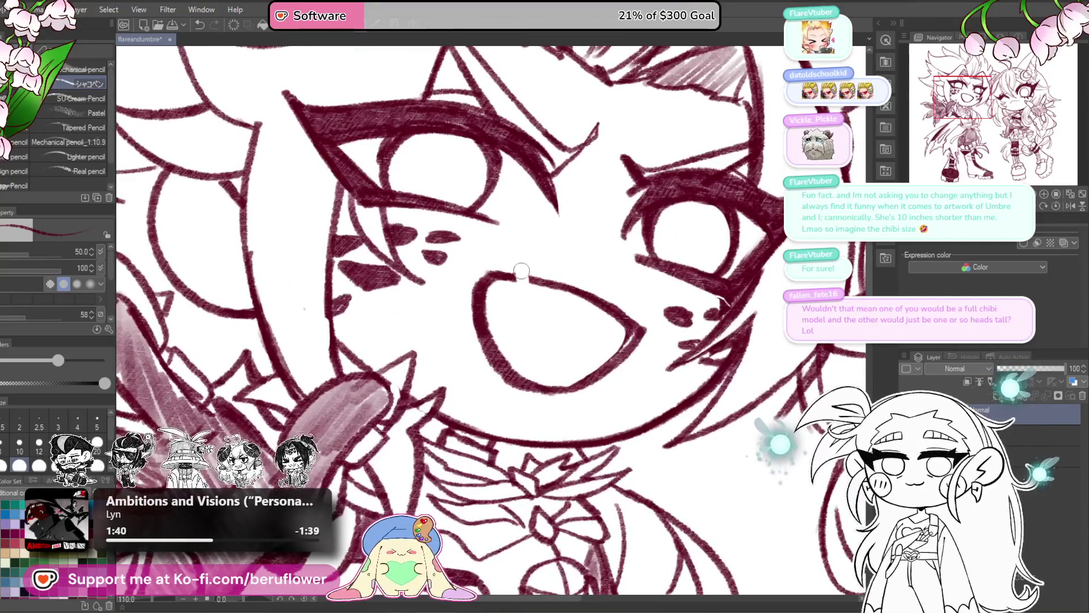
- Add a fang notch to the mouth's upper edge and a tongue line inside
left_click_drag(512, 275, 539, 279)
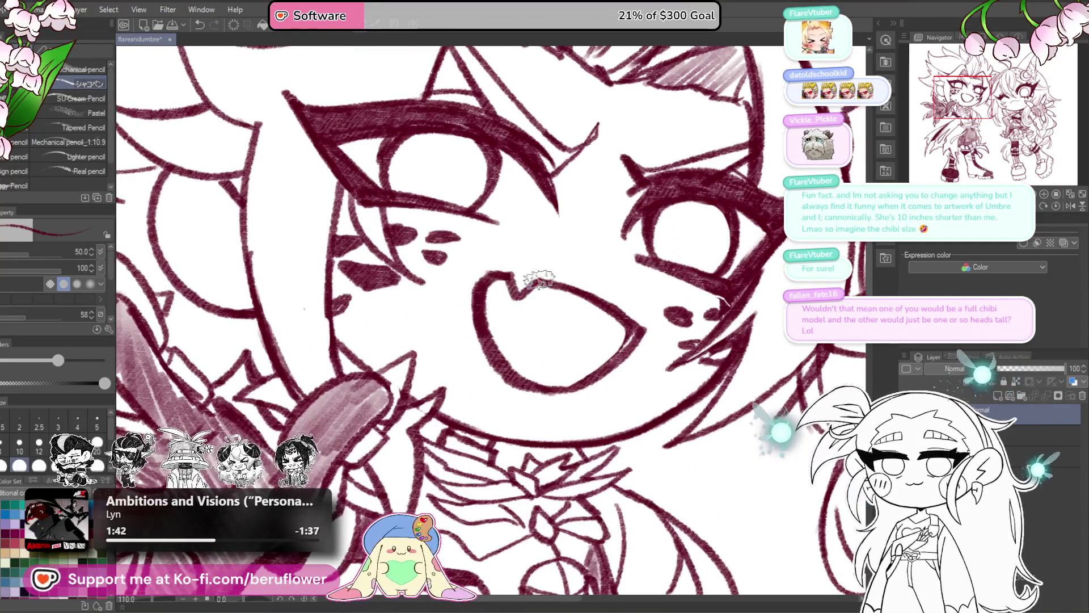
scroll(548, 241, "down", 5)
scroll(549, 246, "up", 4)
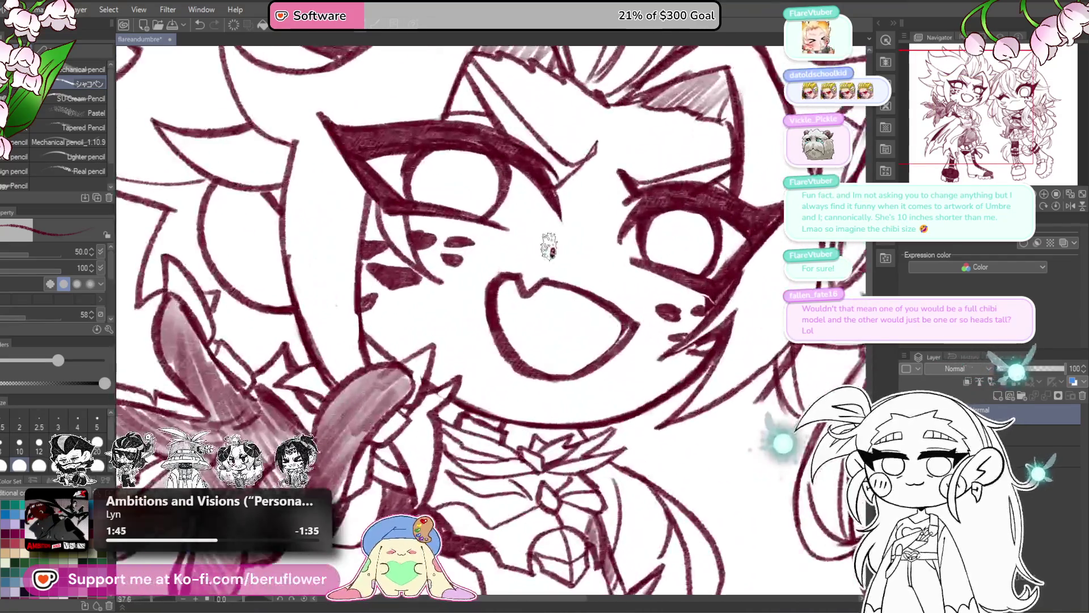
scroll(549, 246, "up", 3)
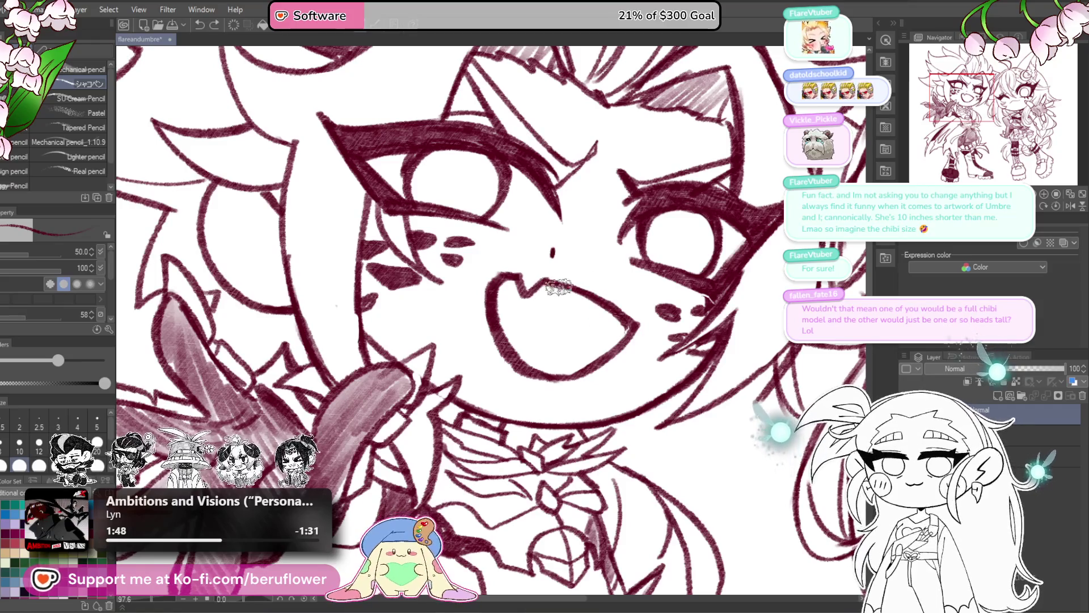
left_click_drag(495, 305, 574, 368)
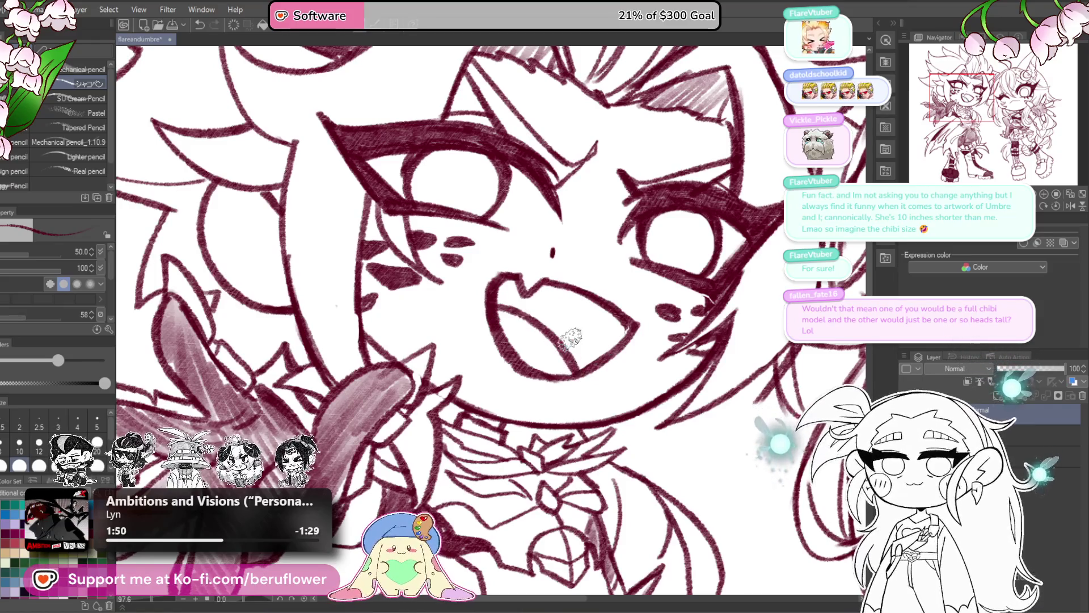
scroll(572, 337, "down", 5)
- Lasso the mouth and enlarge it by stretching its top-left and top-right corners
key("m")
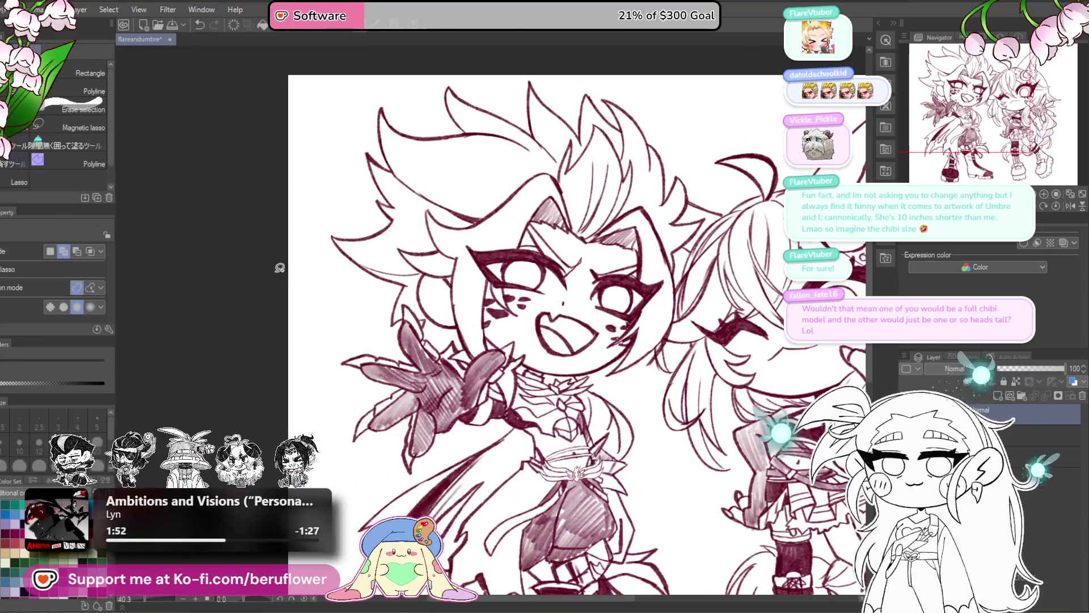
left_click_drag(557, 325, 554, 305)
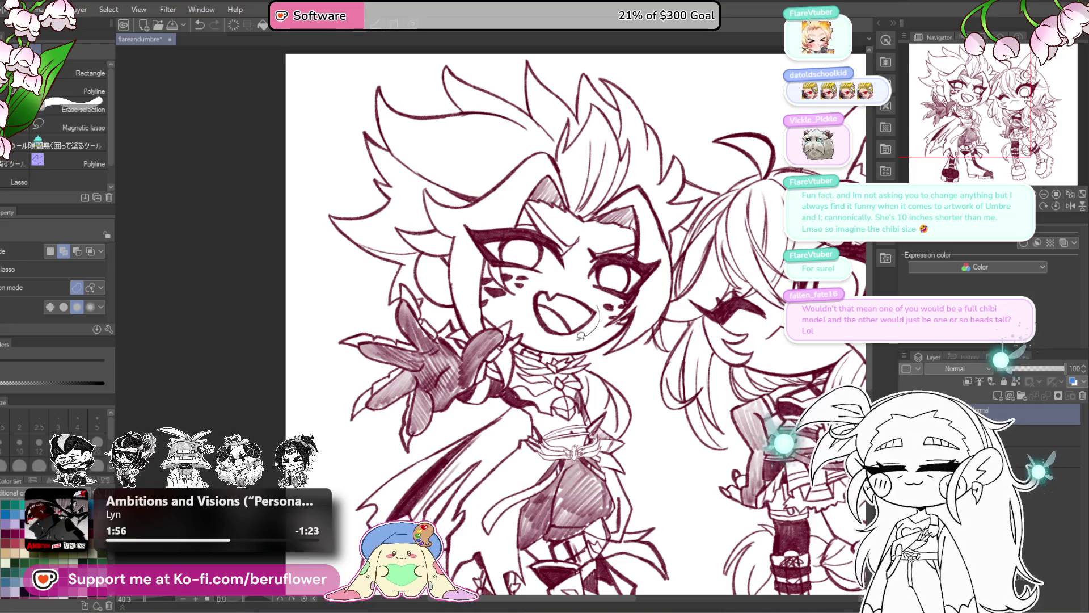
left_click_drag(534, 304, 596, 309)
key("ctrl+t")
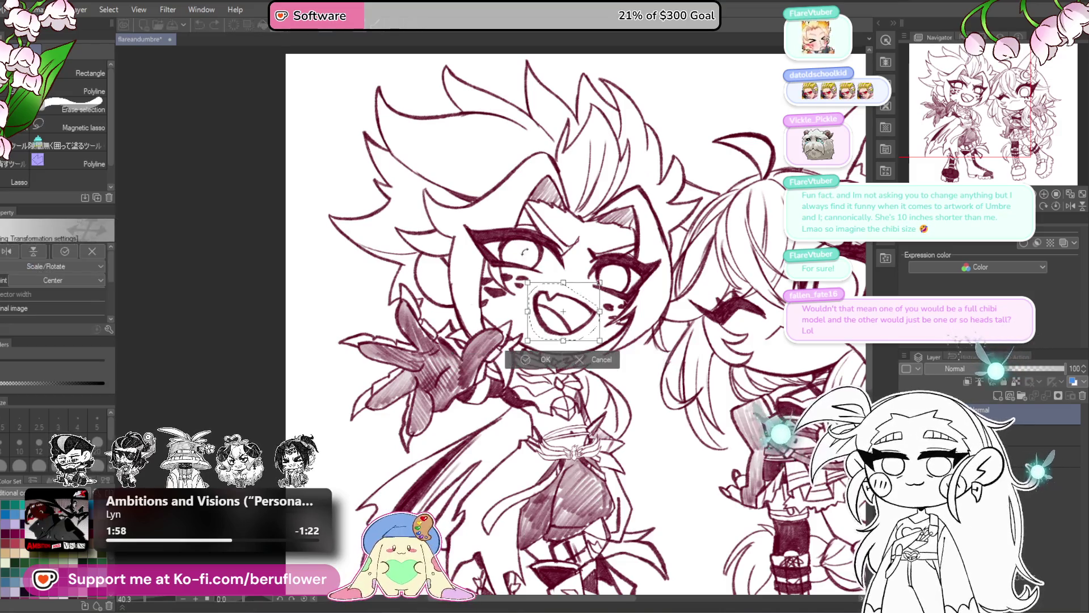
left_click_drag(530, 282, 509, 273)
left_click_drag(590, 335, 587, 337)
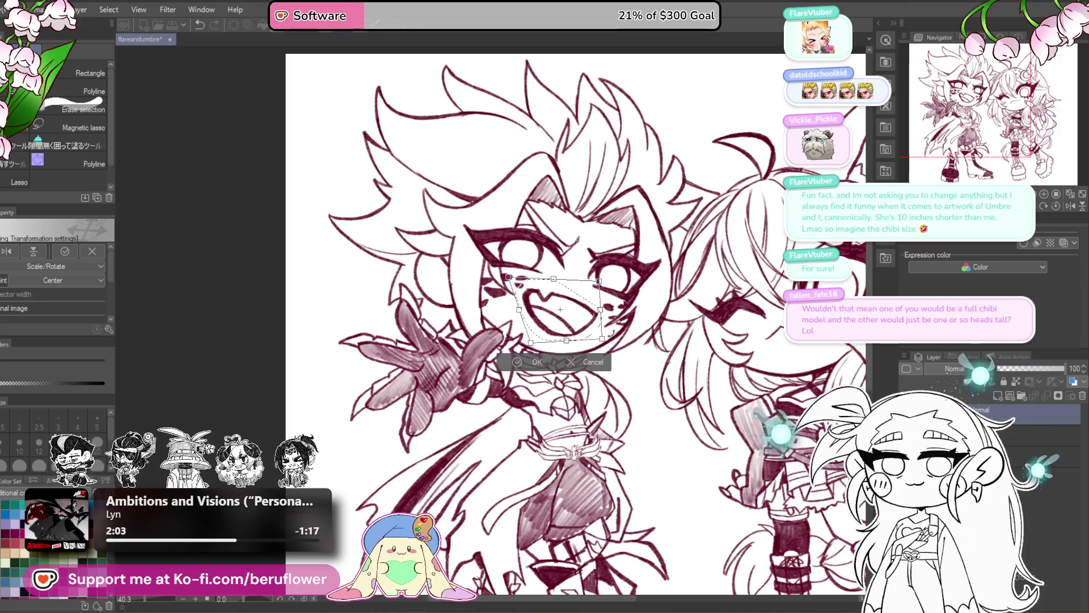
key("ctrl+z")
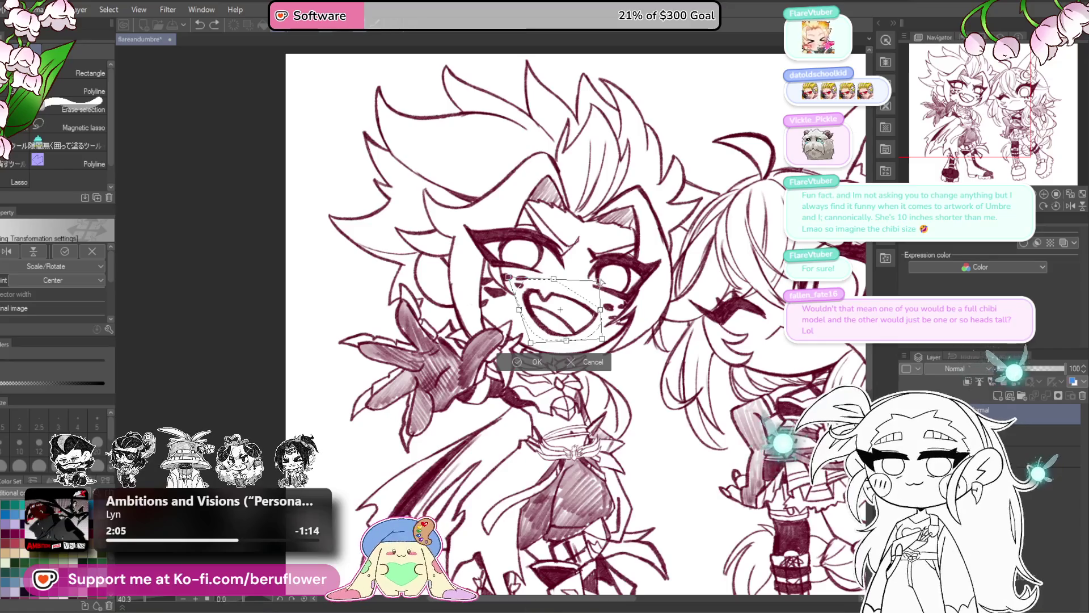
left_click_drag(602, 281, 604, 277)
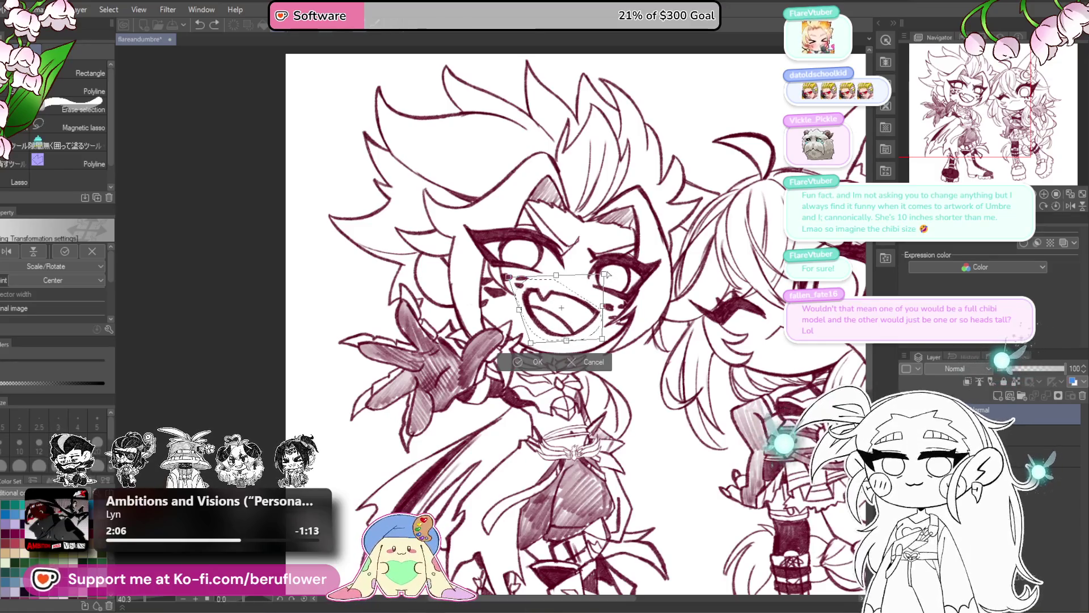
key("Return")
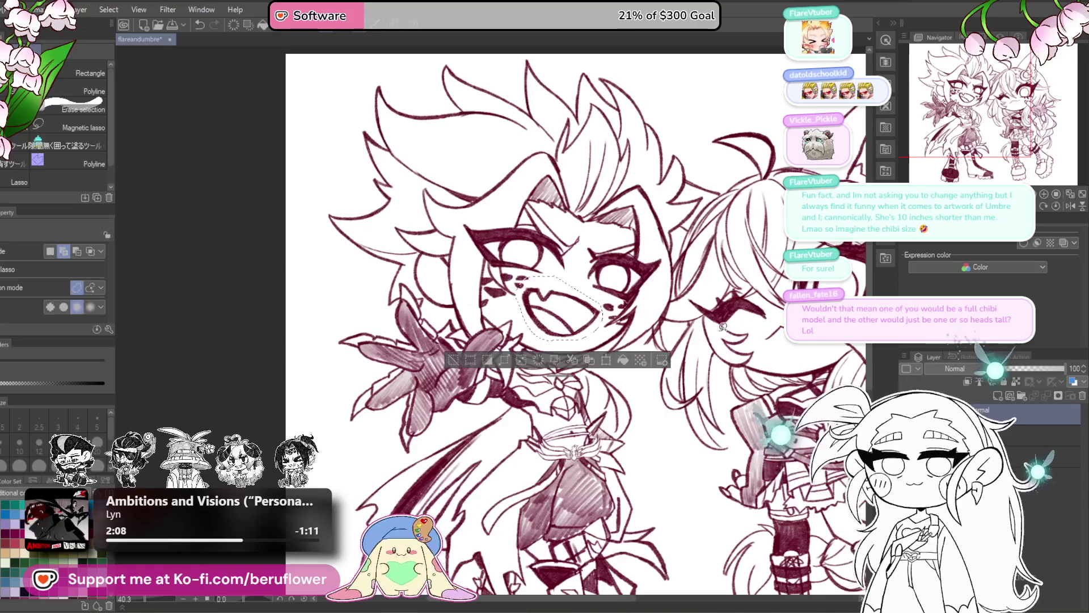
- Deselect the mouth and return to the pencil tool
key("ctrl+d")
scroll(551, 290, "up", 5)
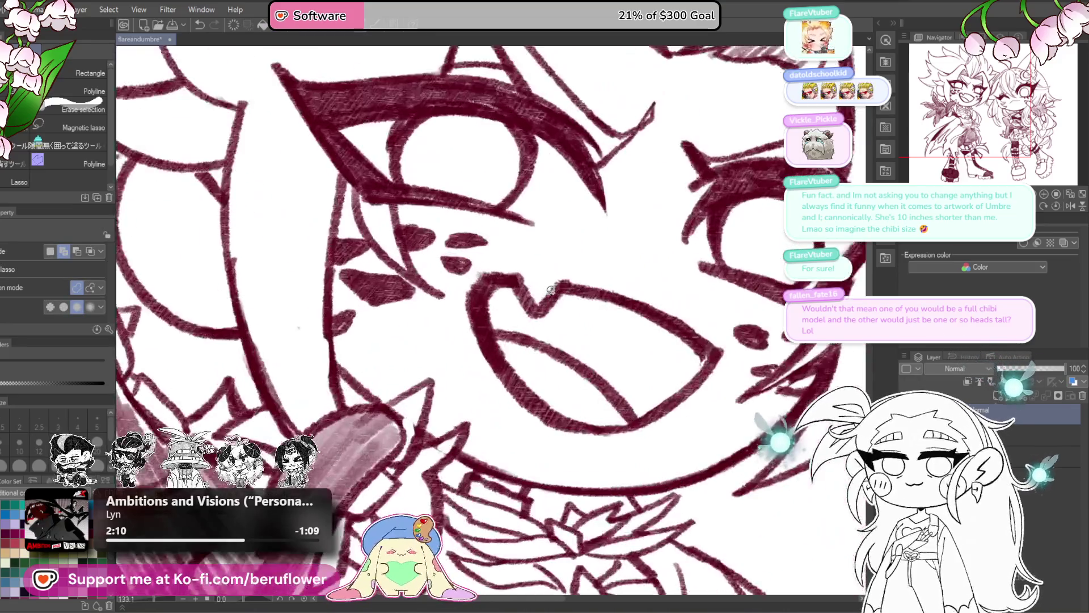
key("p")
left_click_drag(578, 247, 574, 220)
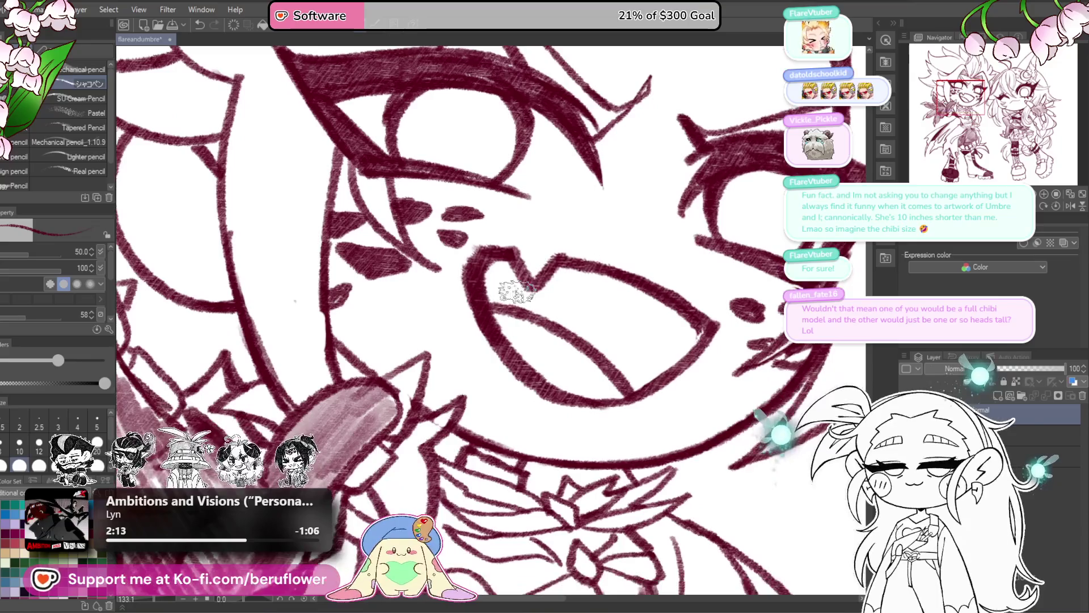